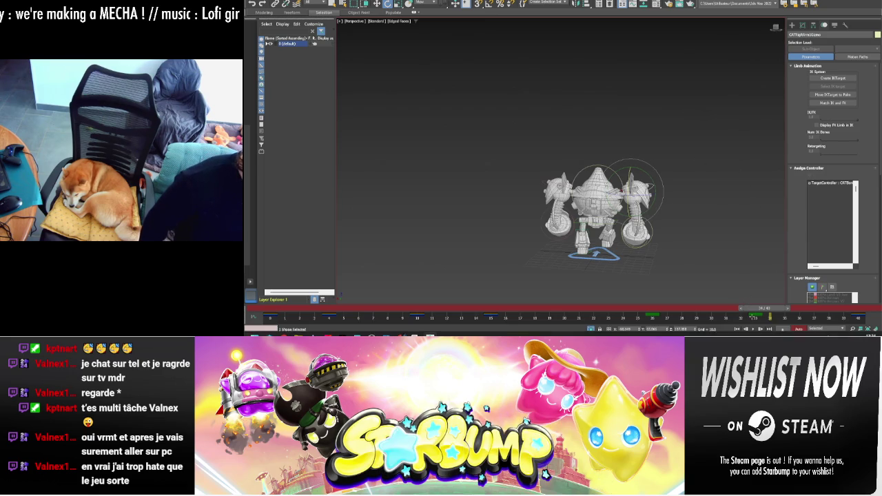
- Play back the mecha rig's keyed animation to preview its poses
click(754, 329)
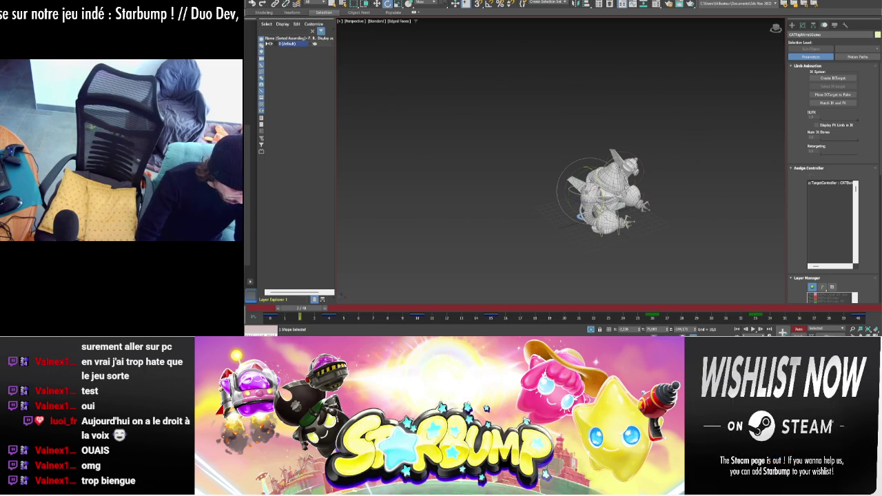
- Launch 3ds Max 2022 by searching '3DS' in the Start menu and bring its window forward
key(super)
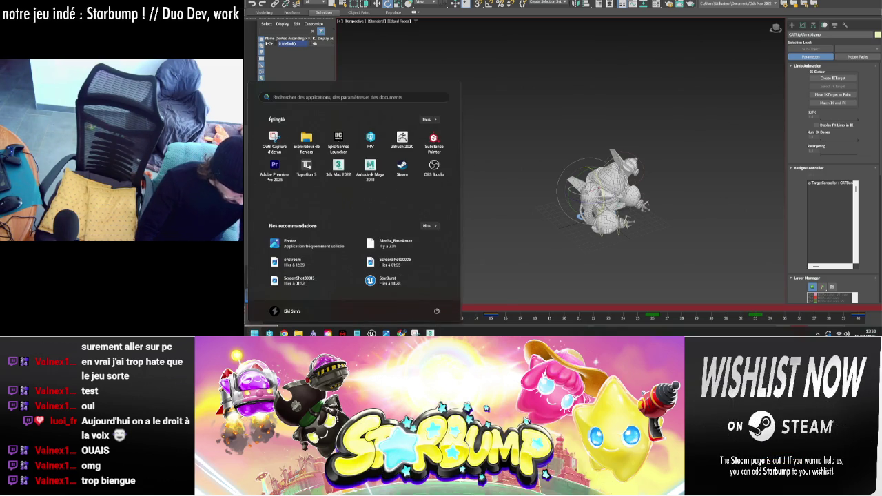
text(3DS)
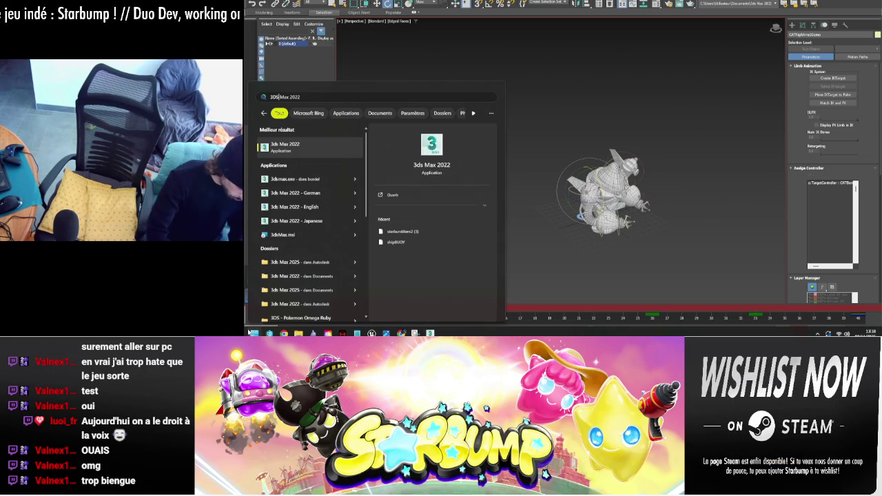
key(Return)
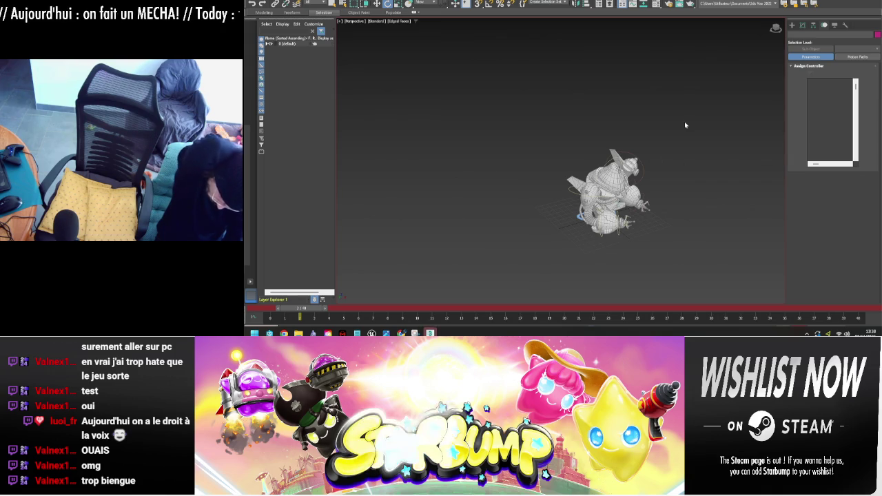
mouse_move(431, 334)
click(464, 303)
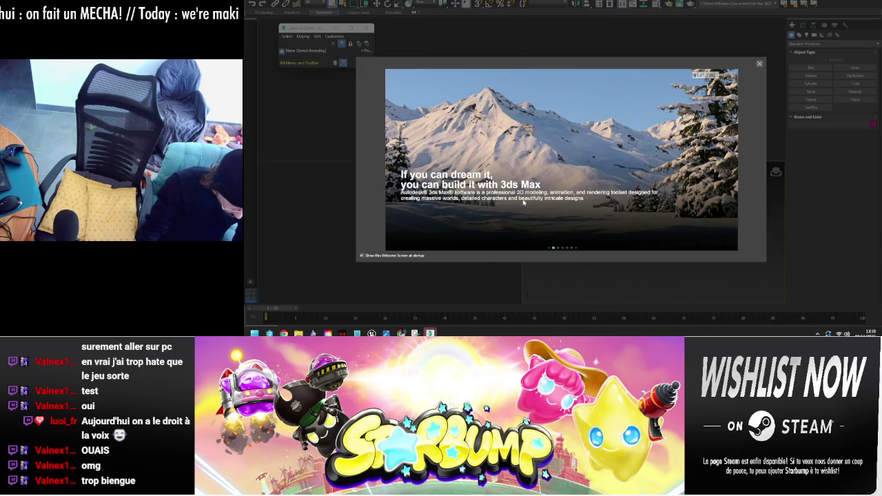
- Close the welcome screen and security message, then maximize the Perspective viewport with Alt+W
click(759, 65)
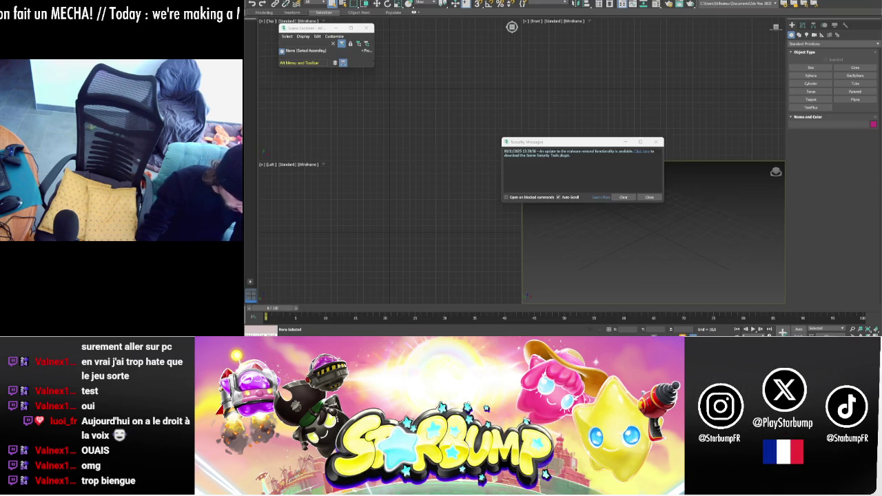
click(657, 143)
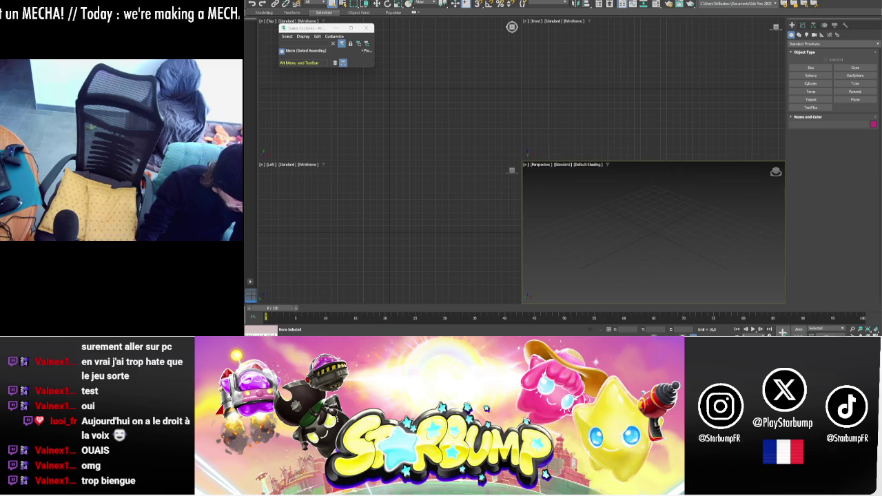
click(254, 1)
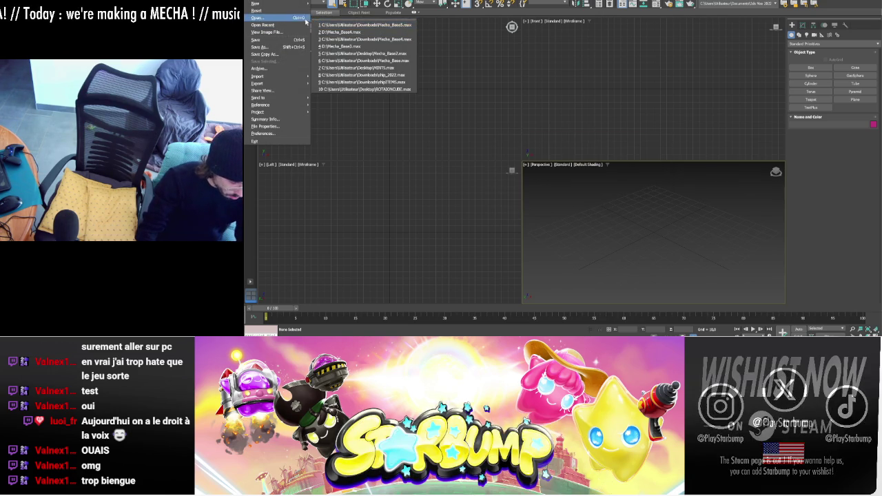
click(339, 5)
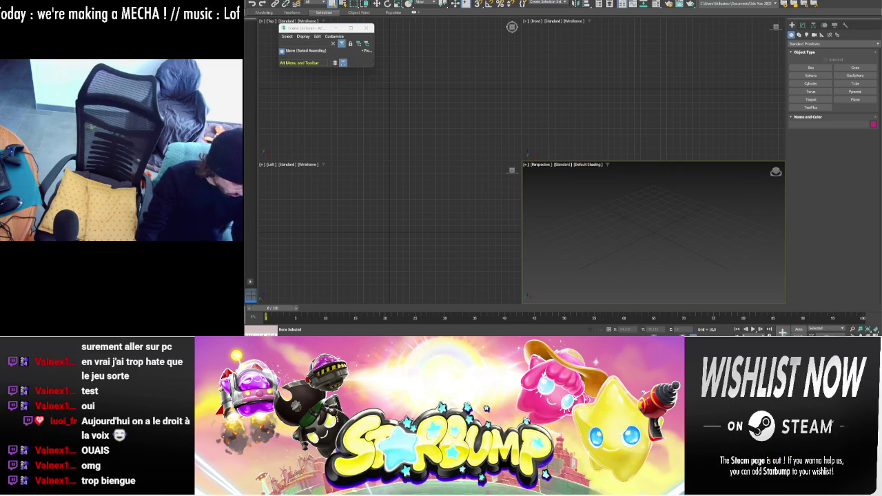
key(alt+w)
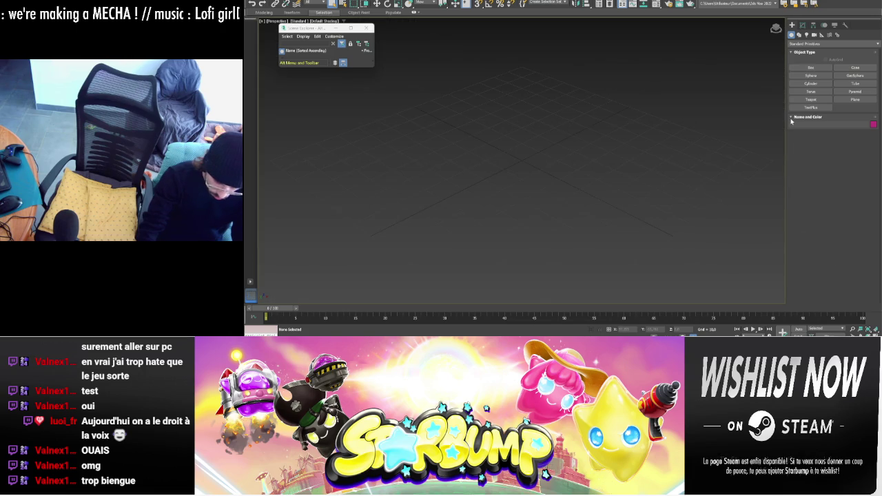
click(813, 75)
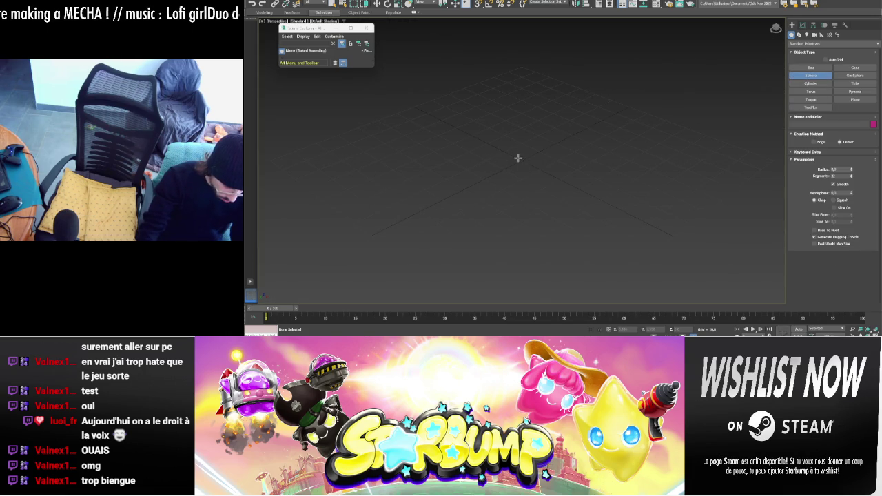
- Create a sphere with edged faces and slice it to a half-shell with Slice To 100
drag(521, 159, 589, 208)
key(F4)
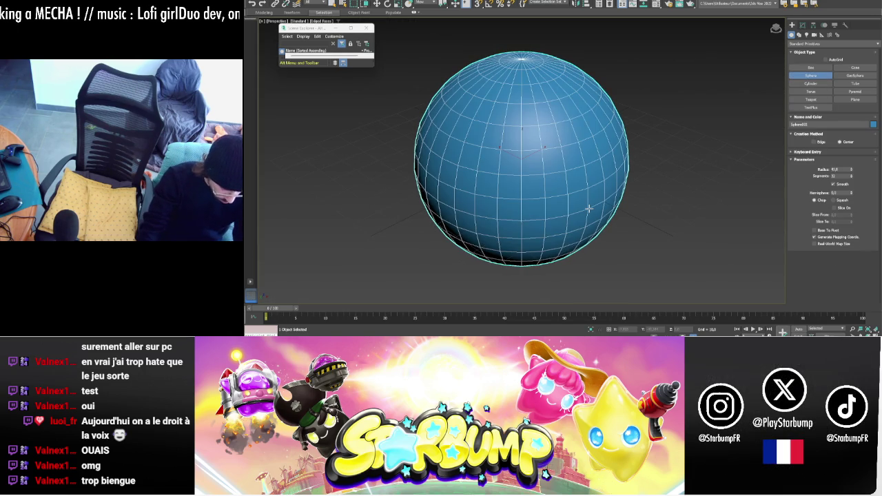
alt+middle_drag(709, 224, 699, 230)
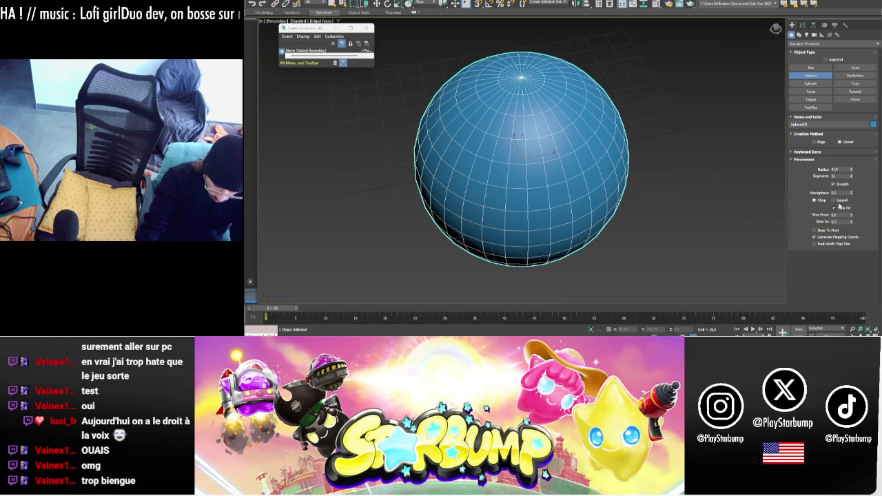
drag(853, 217, 843, 160)
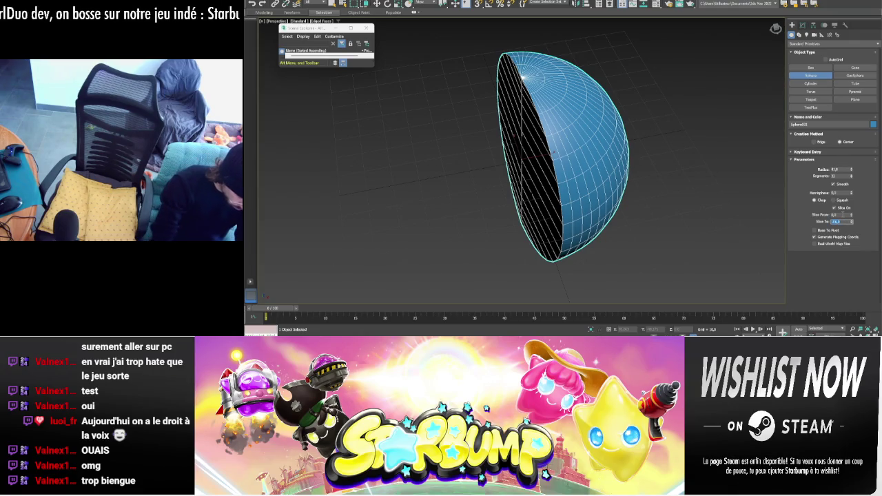
text(0)
key(Return)
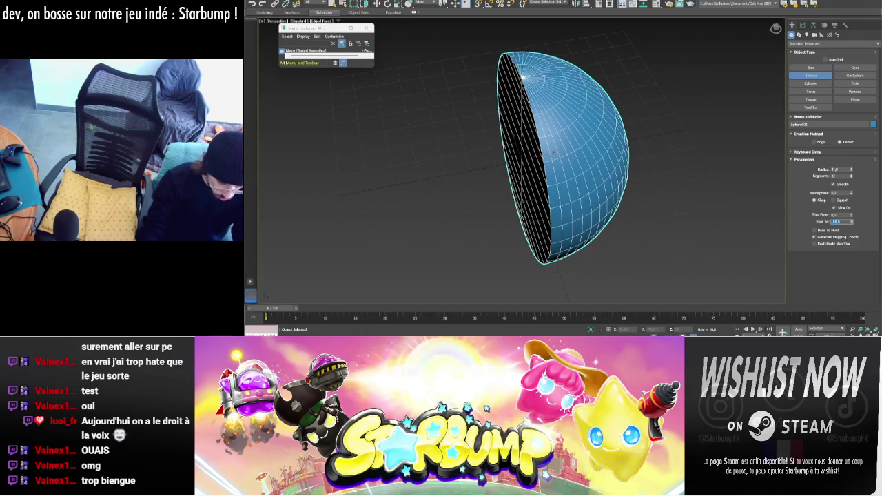
mouse_move(571, 157)
alt+middle_down()
mouse_move(776, 27)
mouse_move(590, 156)
mouse_move(607, 136)
alt+middle_up()
right_click(617, 117)
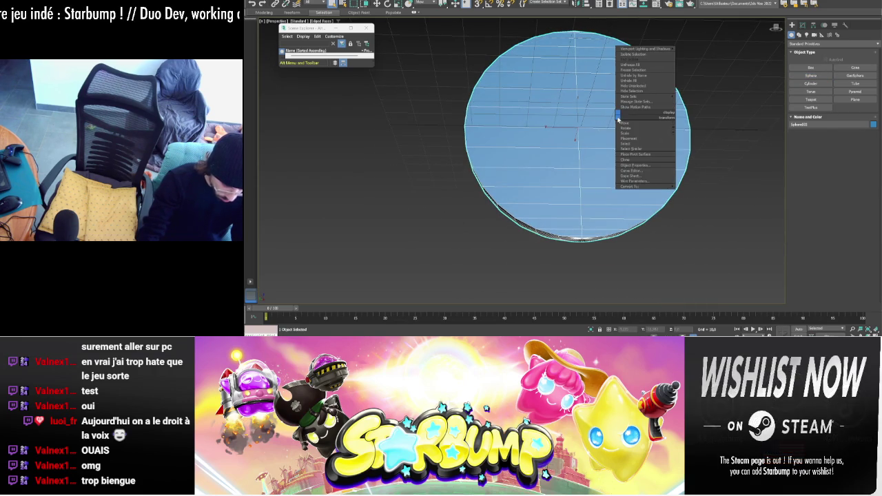
- Convert the half-sphere to Editable Poly and delete its flat cut-face polygons
click(698, 192)
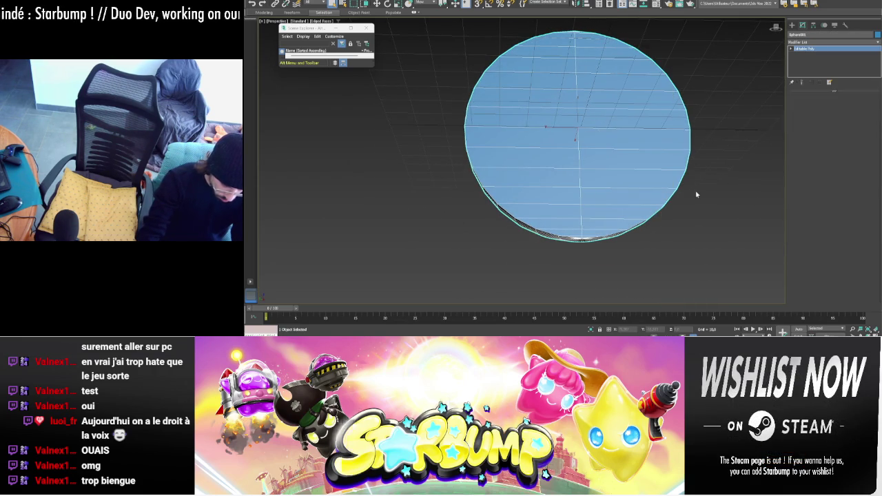
alt+middle_drag(627, 249, 592, 232)
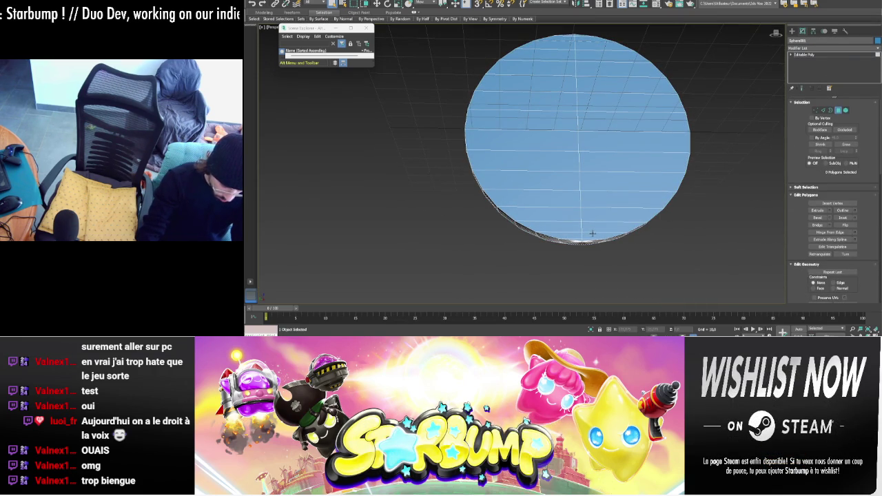
ctrl+click(611, 197)
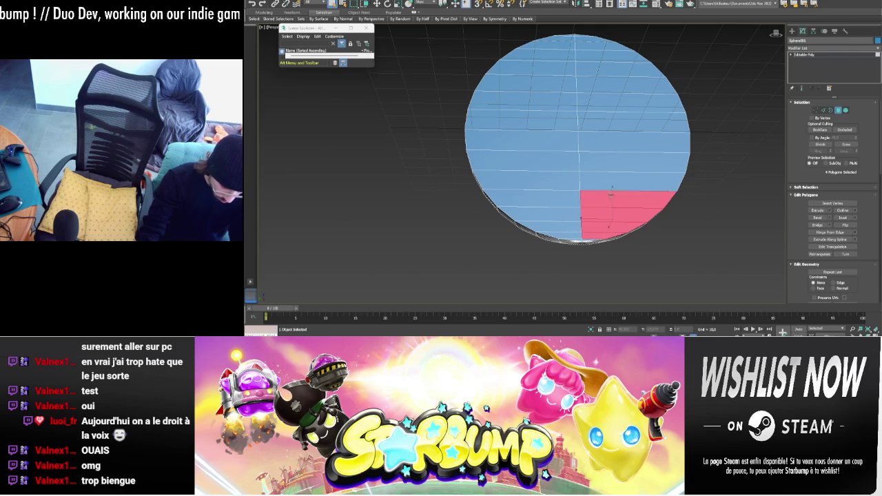
ctrl+drag(612, 185, 593, 35)
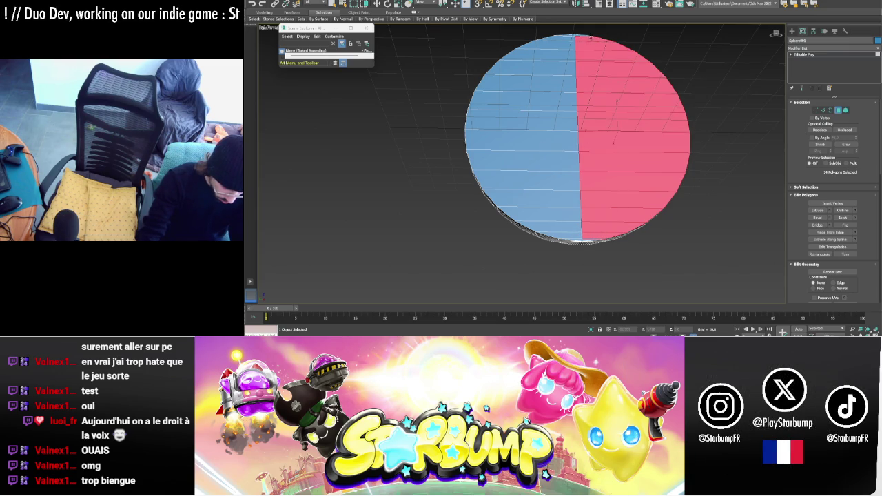
ctrl+drag(560, 117, 580, 228)
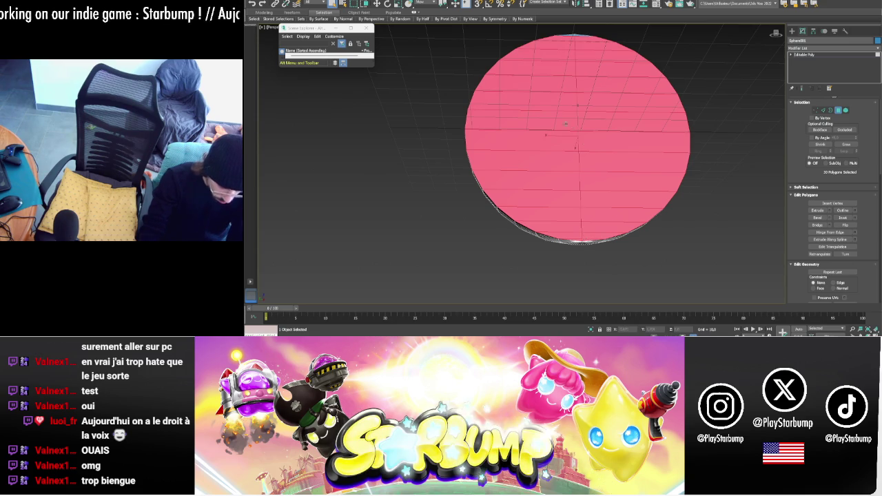
key(Delete)
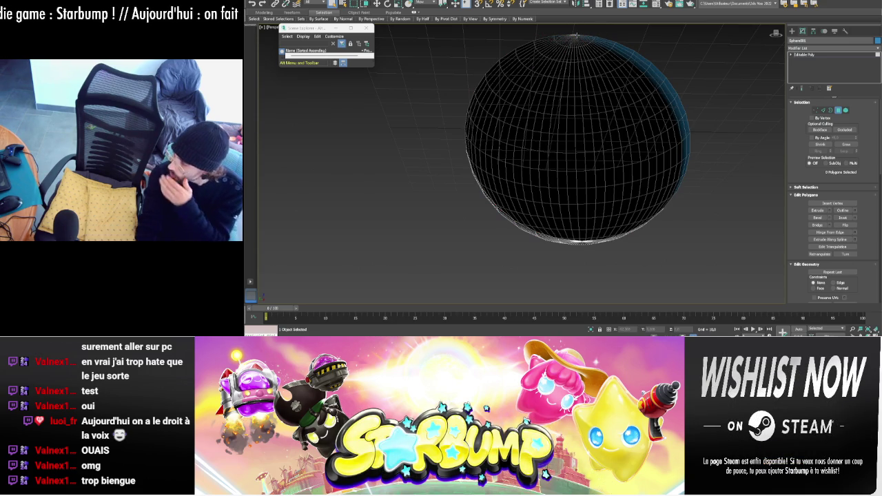
mouse_move(582, 134)
alt+middle_down()
mouse_move(600, 110)
mouse_move(626, 157)
mouse_move(694, 198)
mouse_move(857, 67)
alt+middle_up()
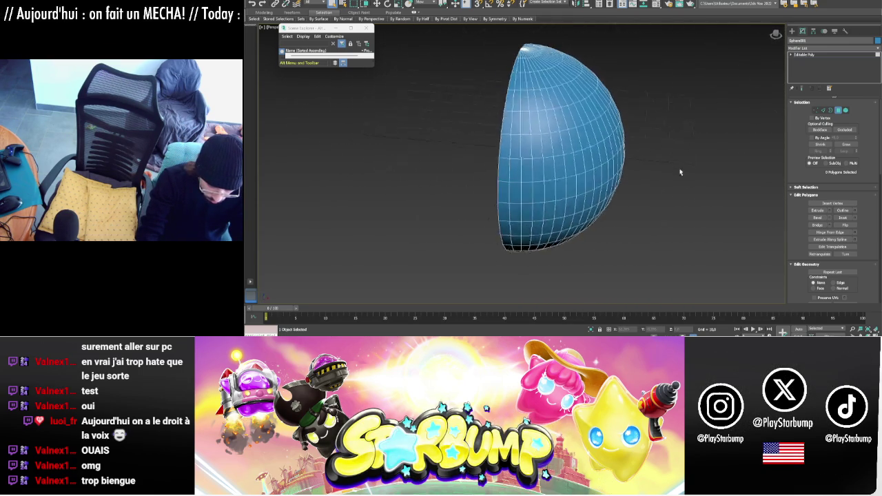
click(828, 57)
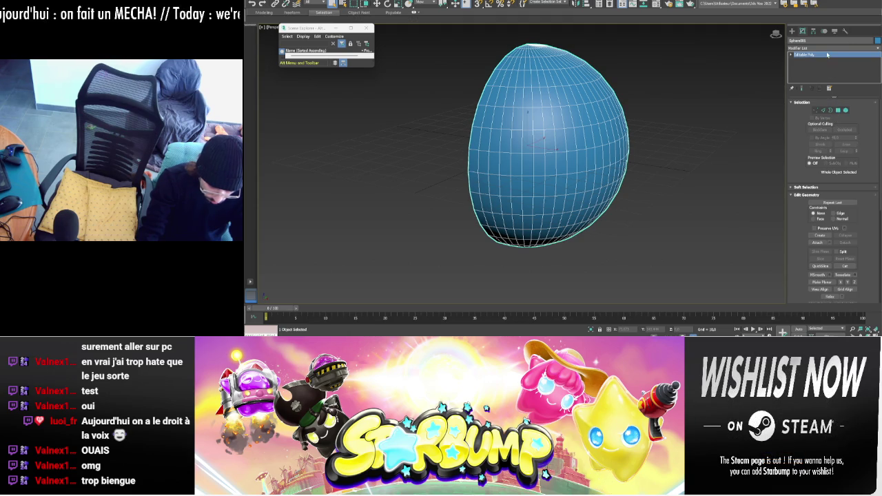
- Add a Normal modifier to flip the bowl's faces
click(823, 47)
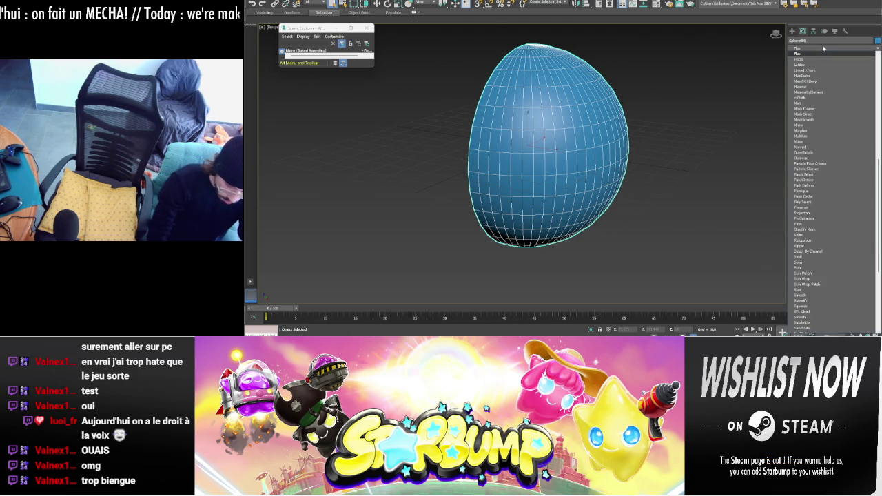
click(823, 47)
click(823, 47)
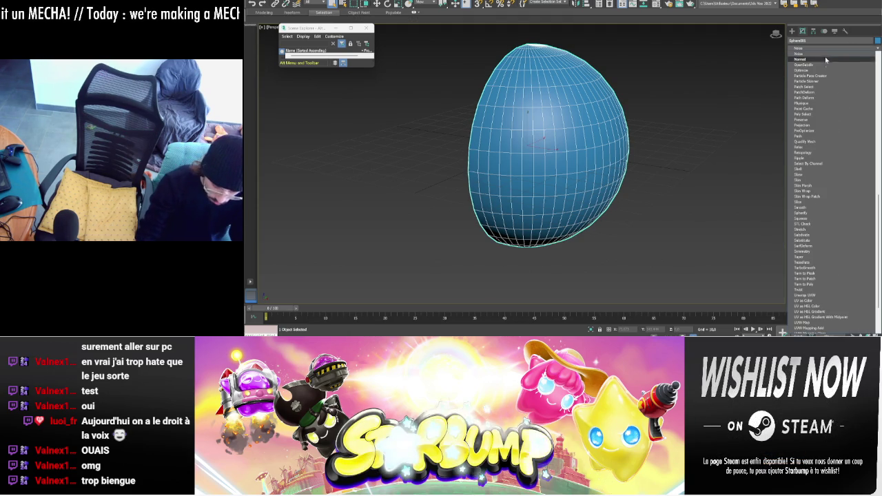
click(805, 59)
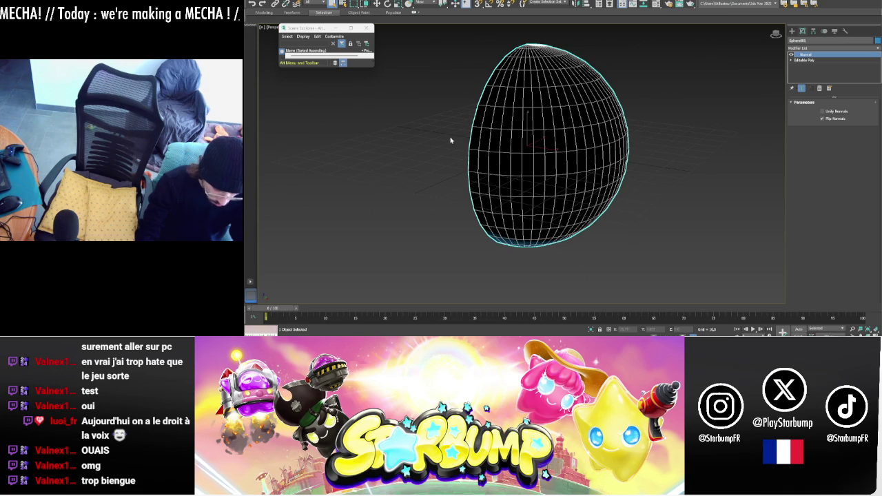
- Delete the selected sphere, leaving the scene empty
alt+middle_drag(450, 141, 583, 124)
right_click(583, 125)
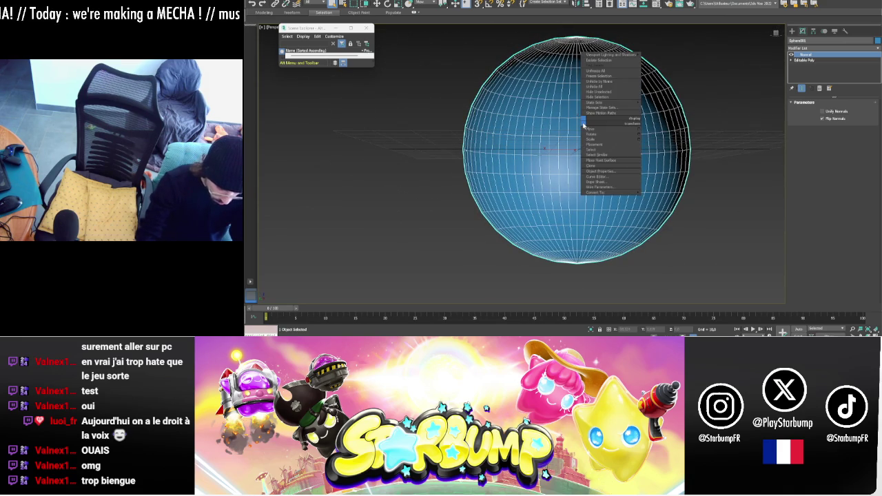
click(584, 124)
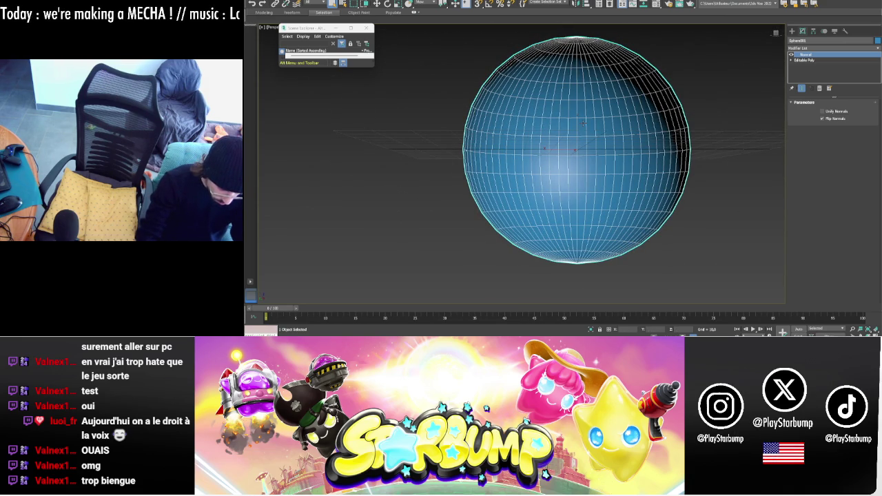
key(Delete)
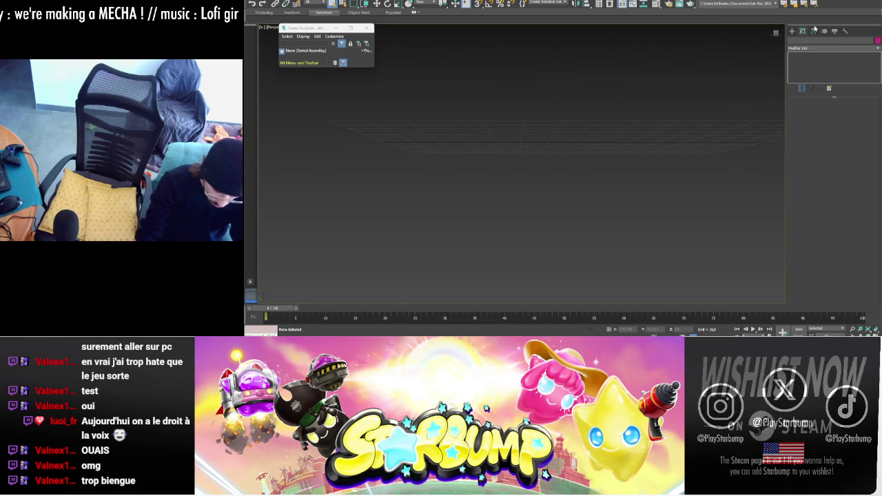
- Draw a flat cylinder and set its Cap Segments to 4
click(794, 31)
click(817, 91)
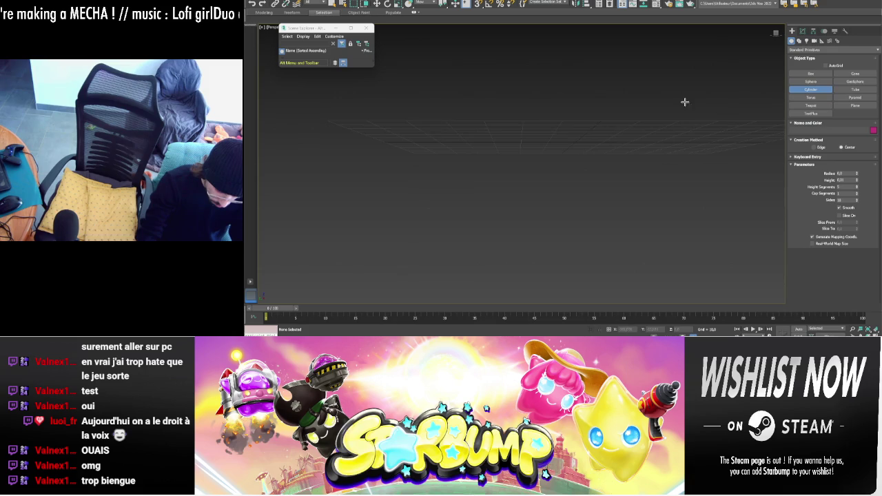
drag(577, 161, 650, 223)
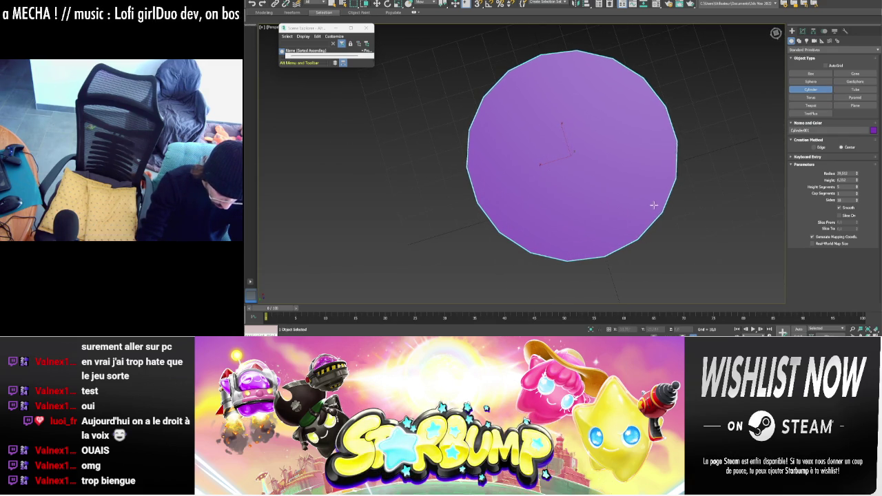
alt+middle_drag(653, 205, 632, 174)
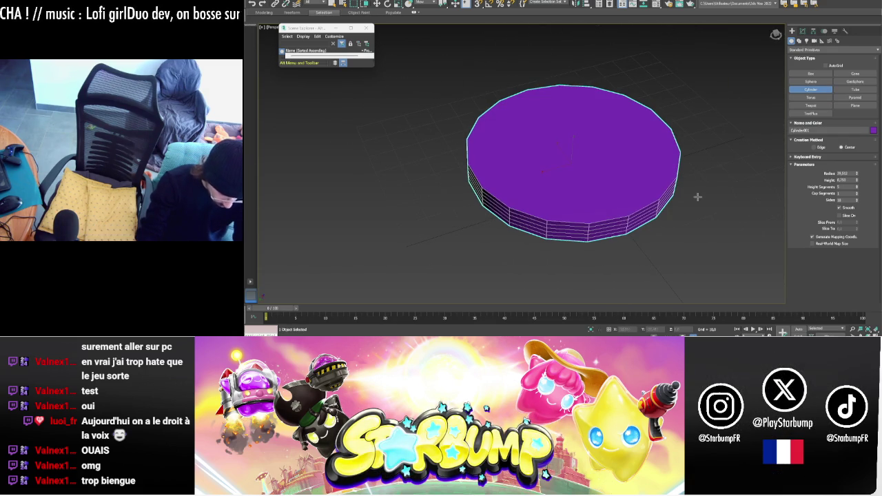
drag(859, 202, 858, 190)
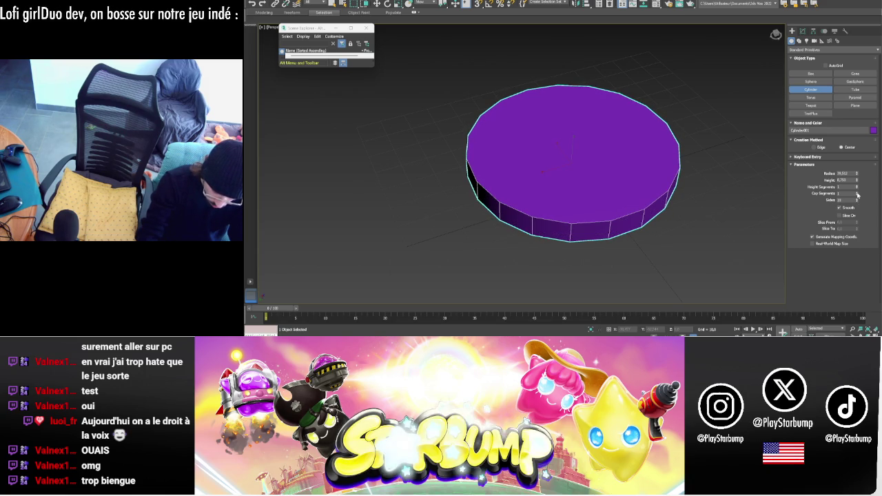
click(858, 194)
click(859, 194)
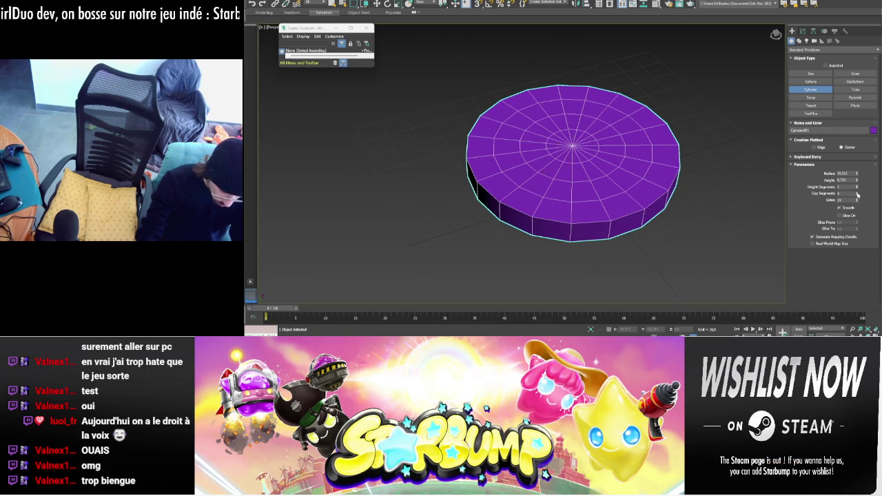
- Convert the flat cylinder to an Editable Poly
alt+middle_drag(603, 180, 598, 169)
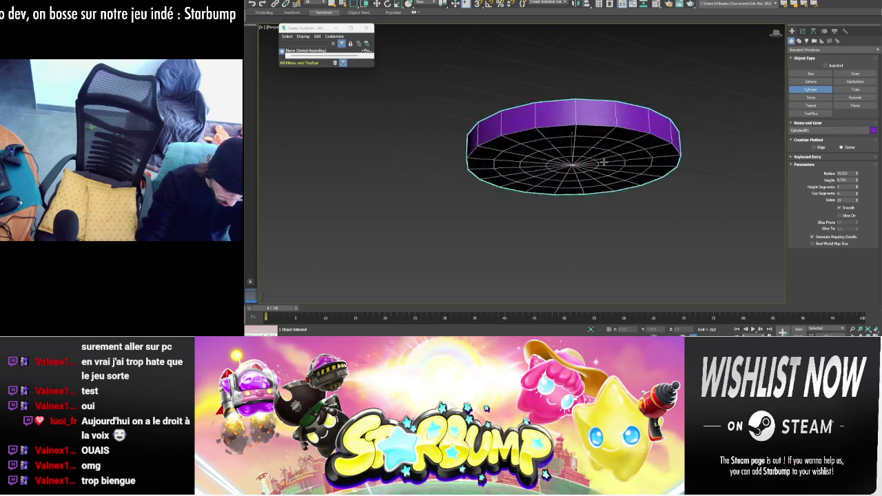
right_click(597, 169)
right_click(619, 171)
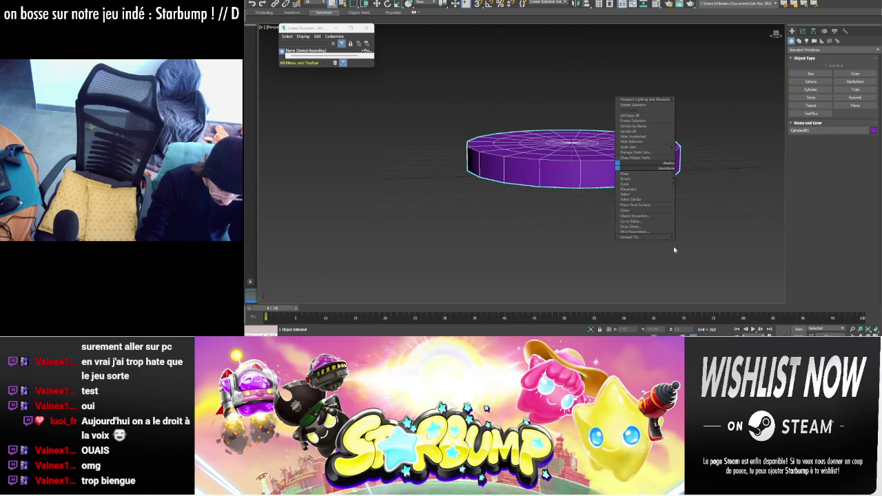
click(687, 243)
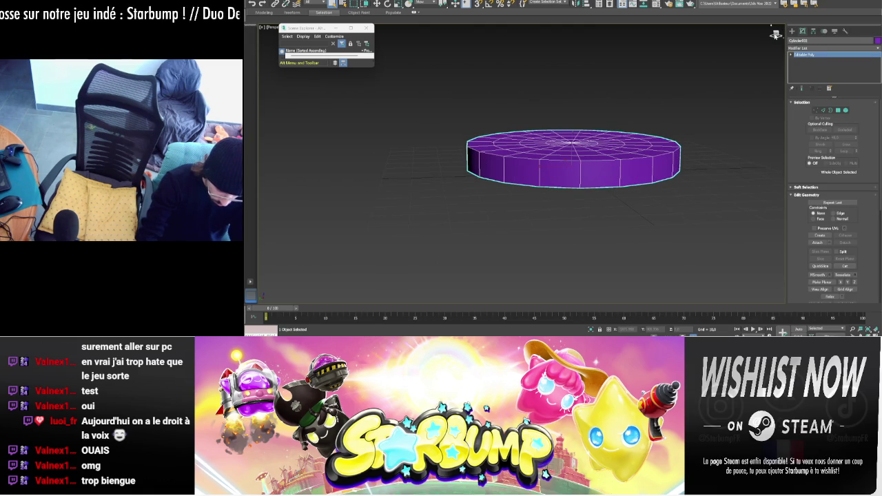
alt+middle_drag(741, 213, 741, 187)
- Delete the disc's selected polygons in Polygon mode
key(4)
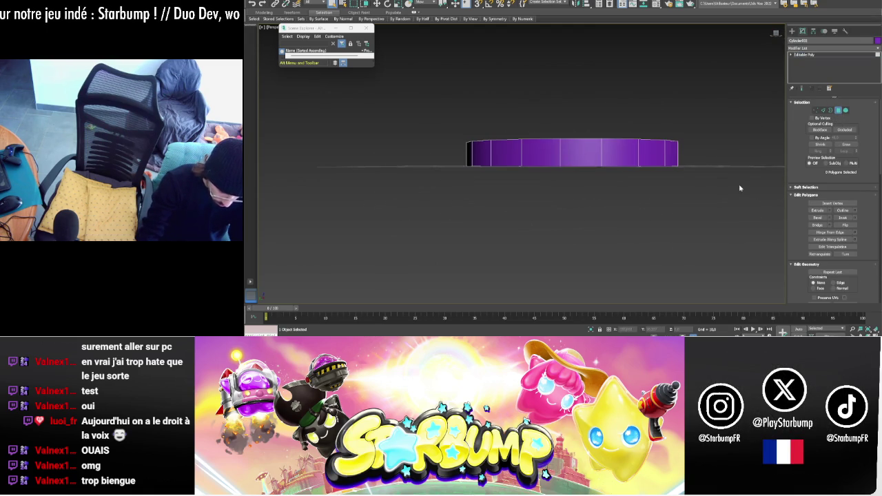
key(ctrl+a)
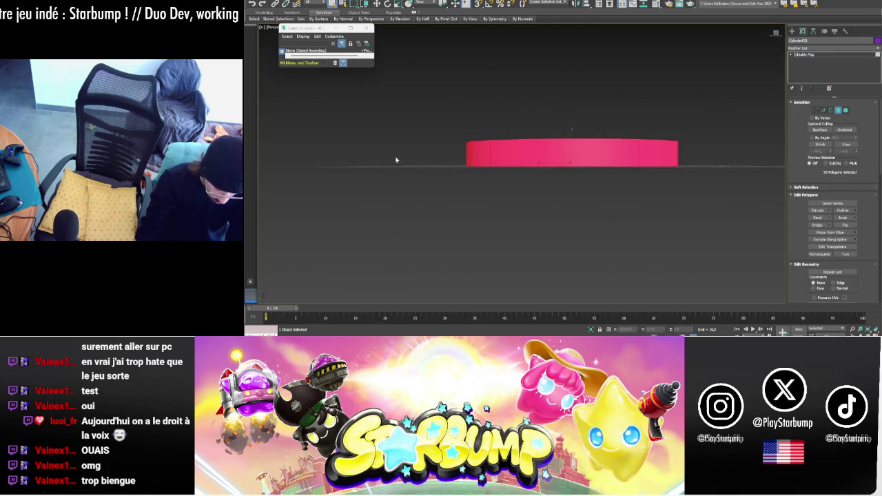
key(Delete)
alt+middle_drag(685, 127, 693, 142)
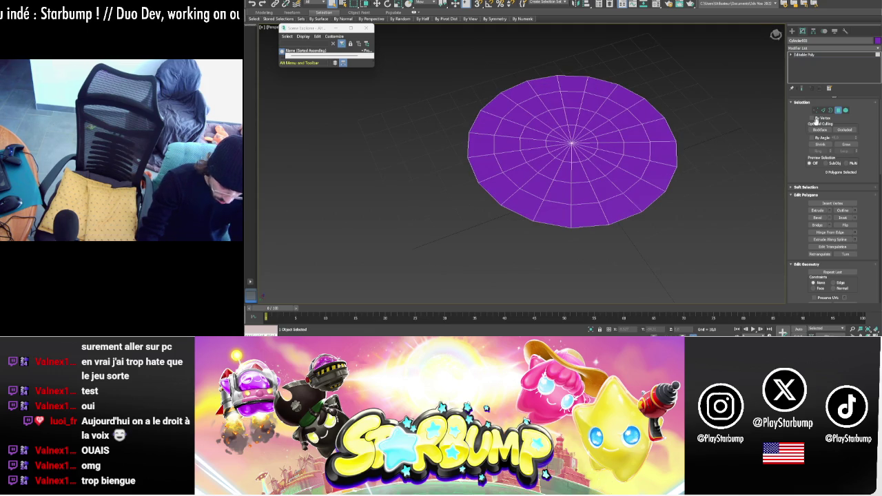
- Push the inner edge rings and centre vertex down to form a rounded bowl
click(823, 111)
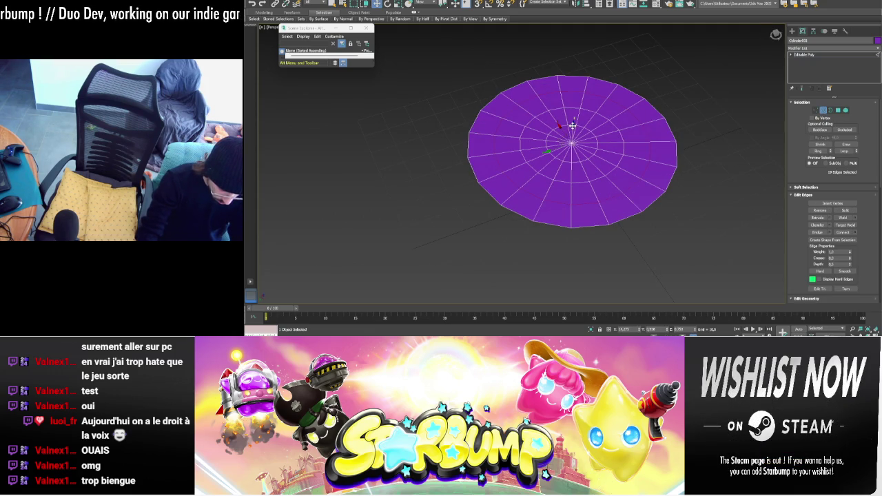
drag(574, 130, 572, 144)
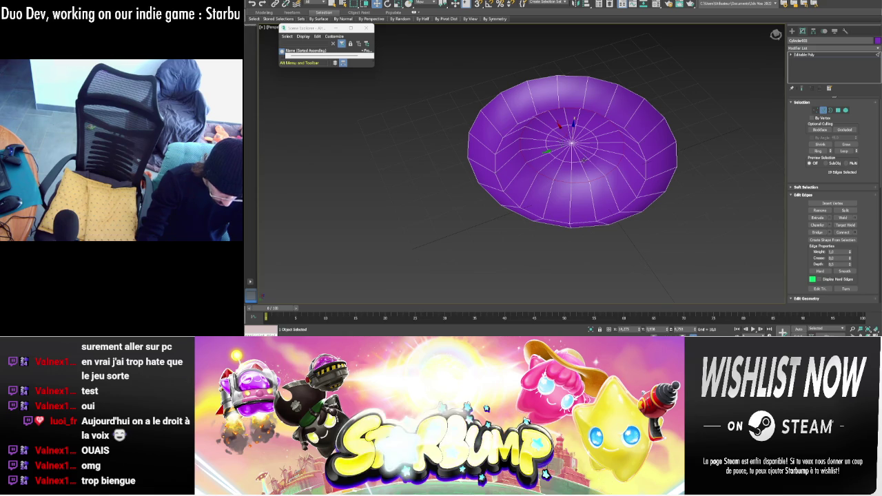
ctrl+click(573, 126)
drag(573, 126, 577, 154)
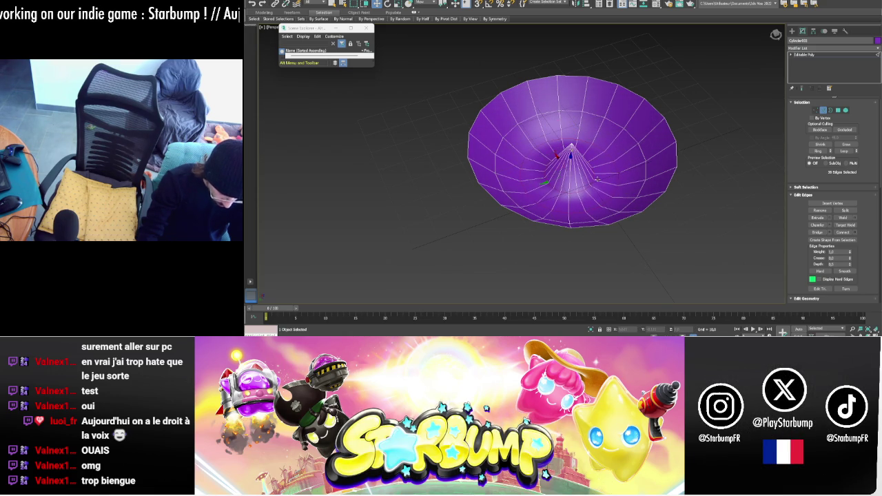
double_click(580, 191)
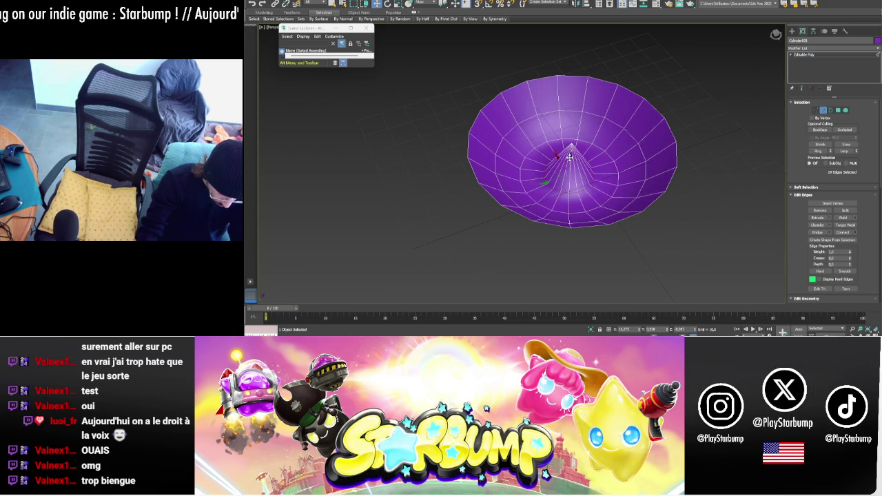
click(816, 110)
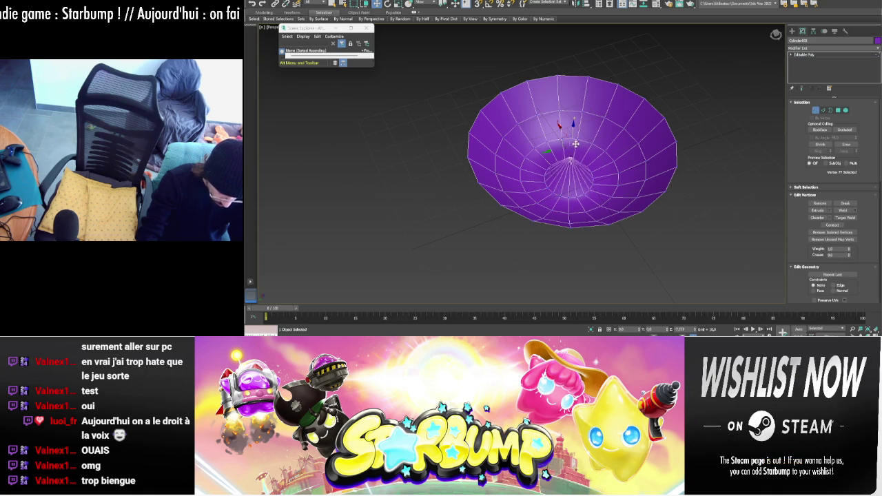
drag(575, 141, 574, 167)
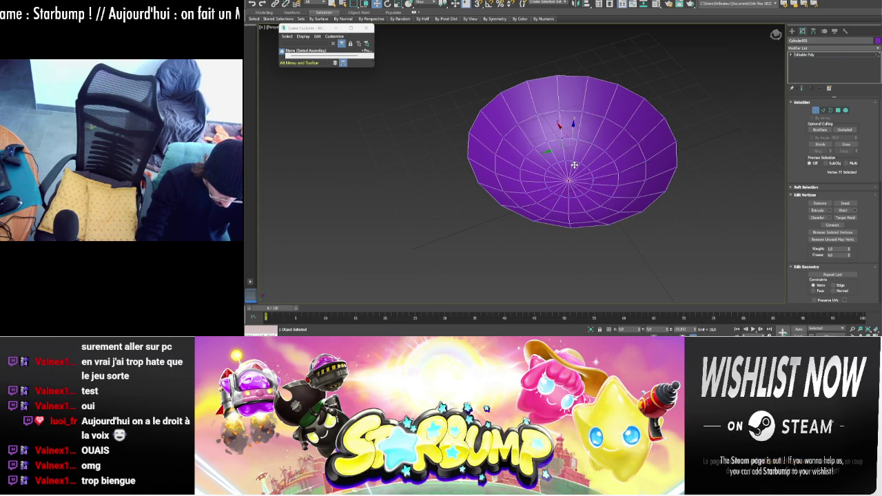
- Collapse the reshaped bowl back to an Editable Poly
mouse_move(626, 152)
alt+middle_down()
mouse_move(571, 149)
mouse_move(585, 172)
mouse_move(606, 153)
mouse_move(583, 158)
alt+middle_up()
right_click(593, 133)
mouse_move(606, 205)
click(677, 209)
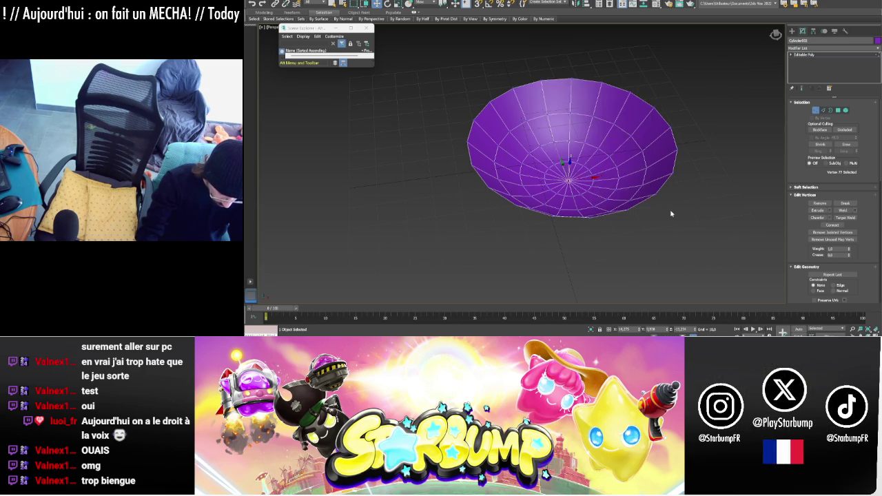
mouse_move(678, 186)
alt+middle_down()
mouse_move(686, 187)
mouse_move(679, 168)
alt+middle_up()
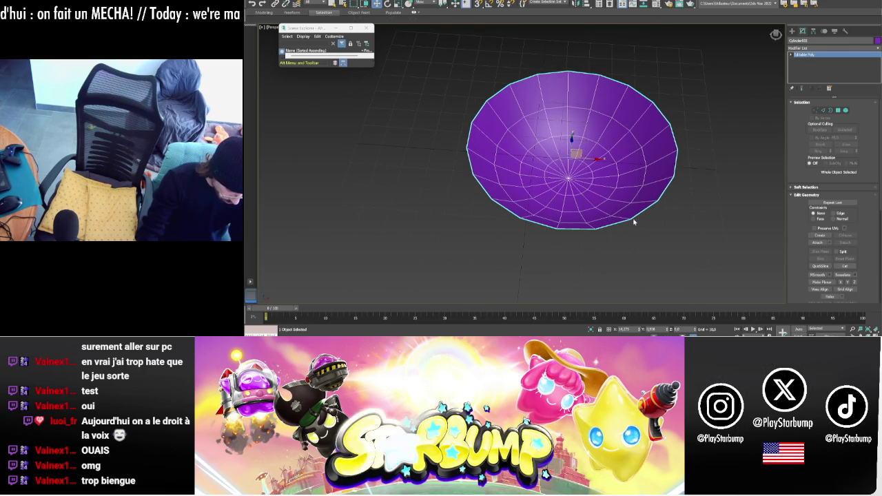
key(super)
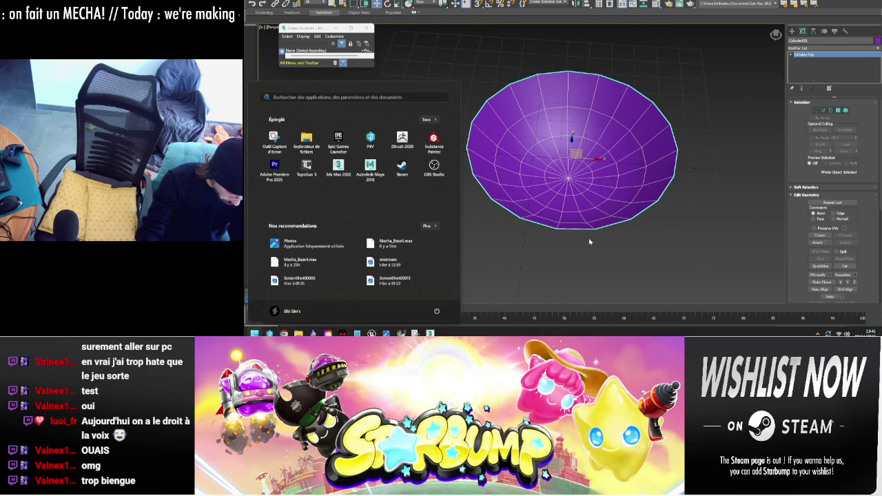
- Launch Chrome with the Personne 1 profile and maximize the browser window
text(chrome)
key(Return)
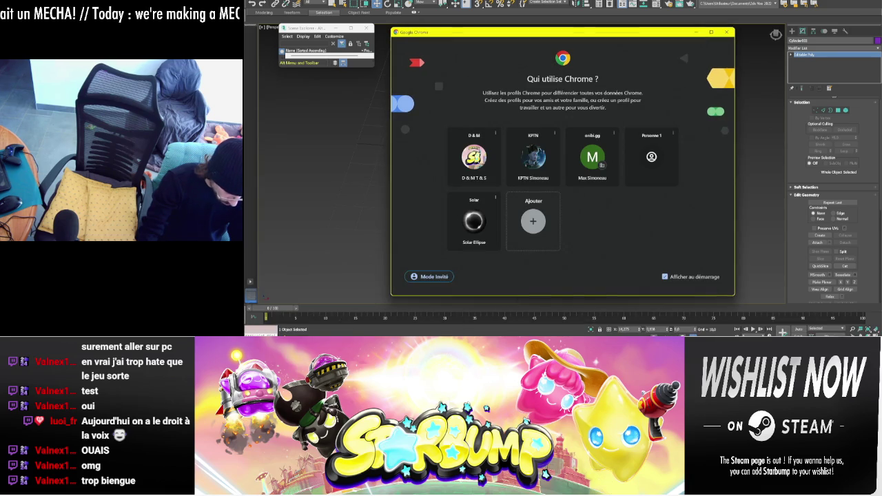
click(651, 162)
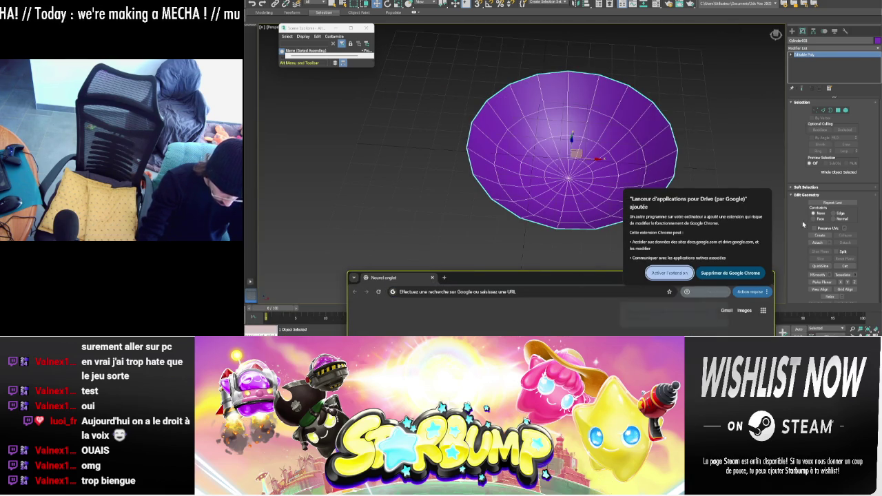
click(730, 273)
double_click(532, 277)
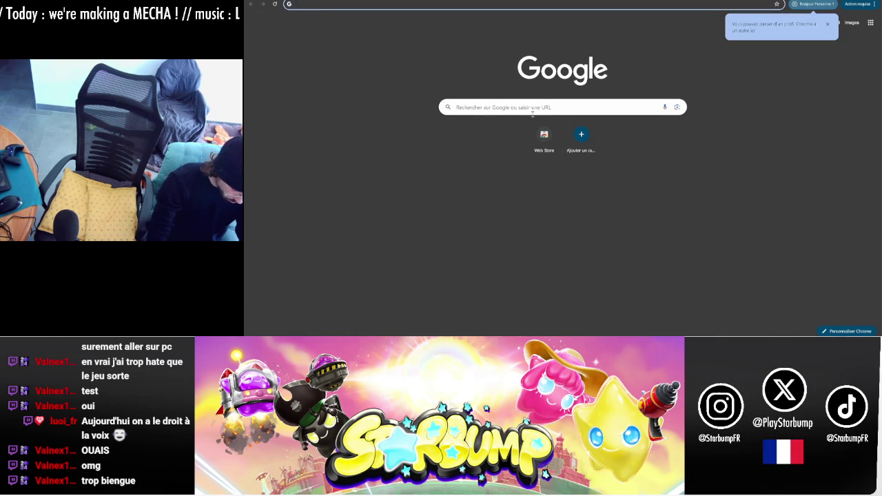
- Search Google for 'COCKPIT MECHA EVANGELION', decline cookies and show image results
text(COCKPIT MECHA EVANGELION)
key(Return)
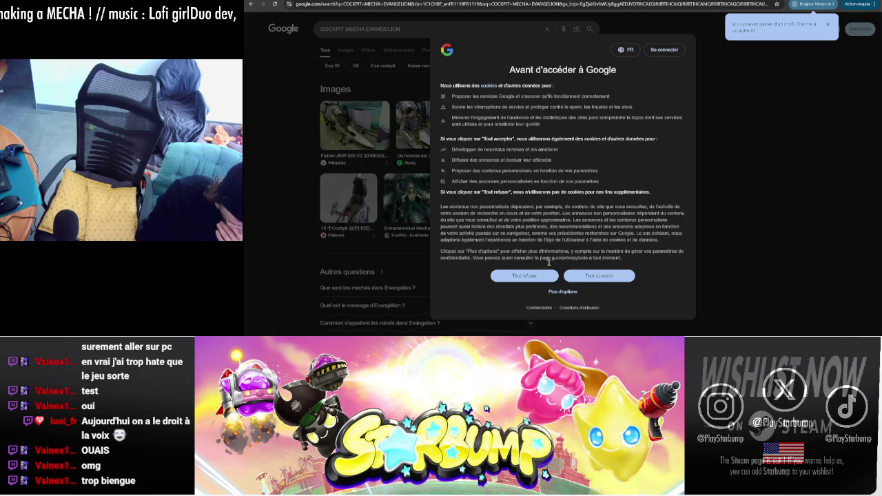
click(524, 275)
click(344, 52)
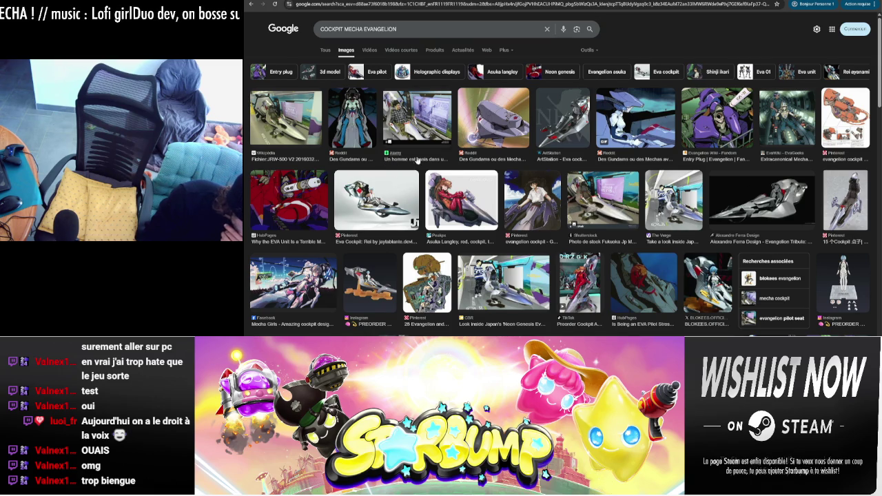
- Browse the Evangelion cockpit images, previewing the Evangelion/Mechs and EVA pilot cockpit pictures
click(427, 279)
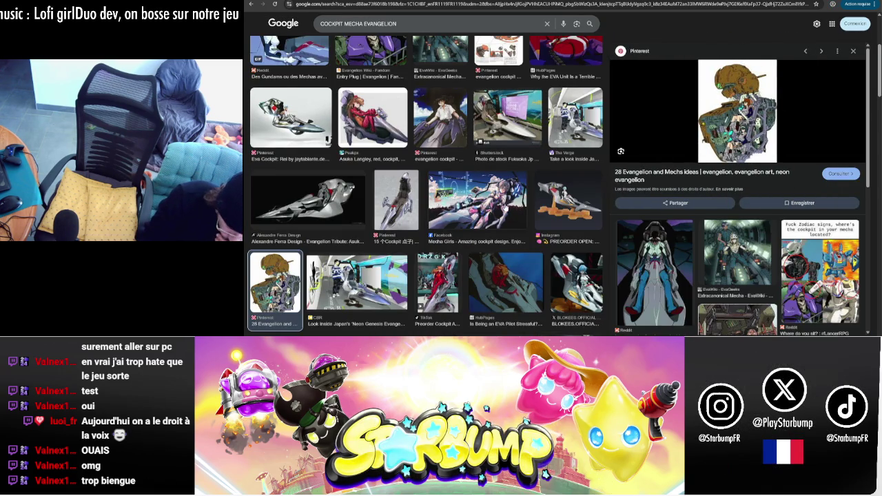
scroll(739, 172, down, 2)
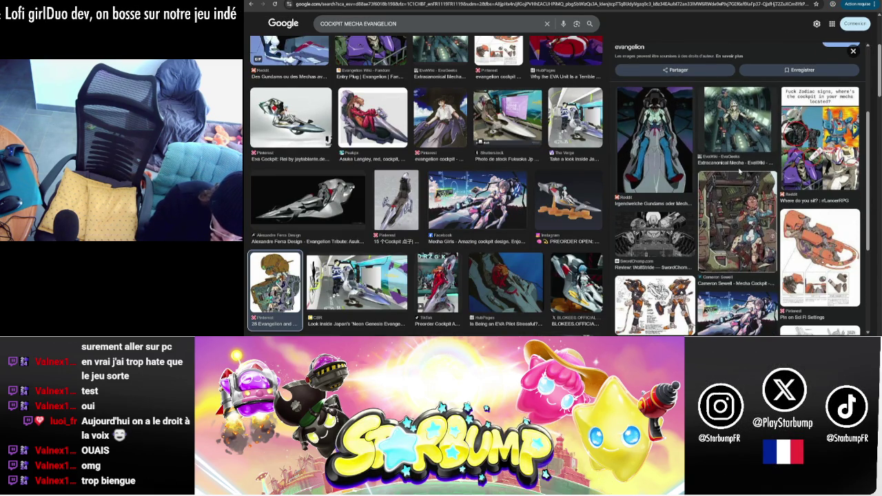
scroll(739, 172, down, 1)
scroll(405, 163, down, 2)
scroll(405, 163, down, 1)
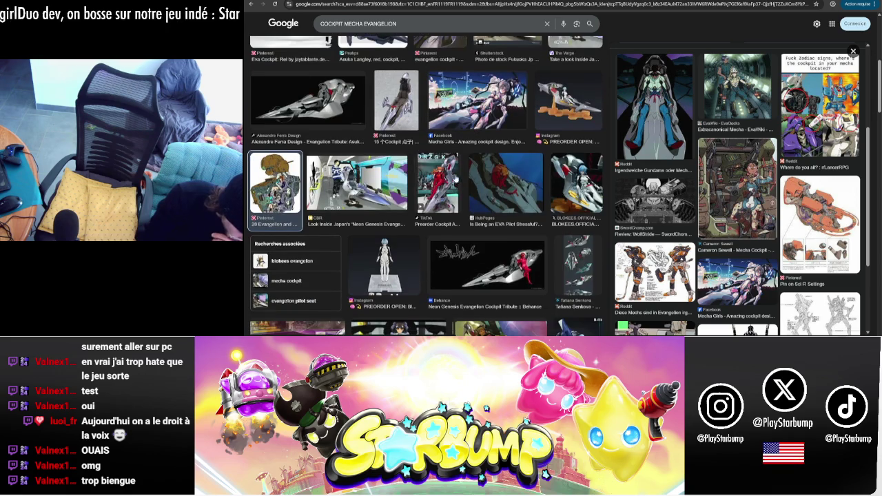
click(516, 193)
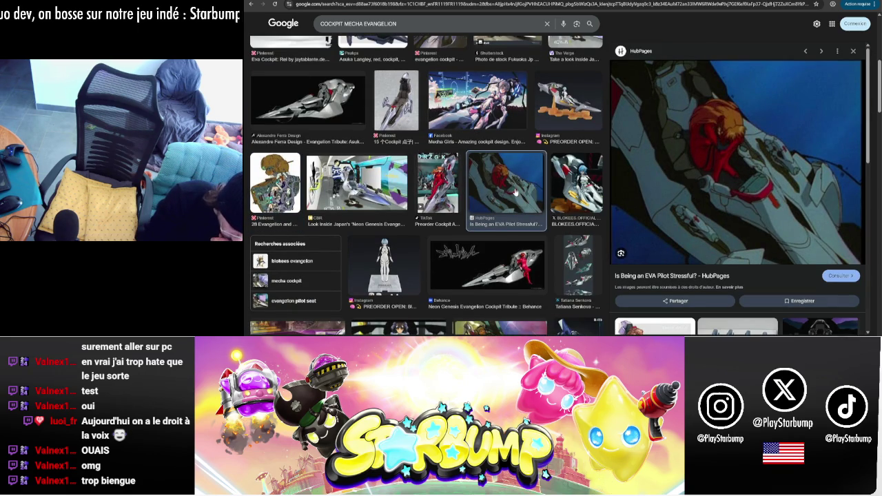
scroll(516, 193, down, 2)
scroll(515, 192, down, 1)
scroll(516, 191, down, 1)
scroll(516, 191, down, 1)
- Refine the image search to 'COCKPIT MECHA before:2020'
drag(364, 24, 493, 23)
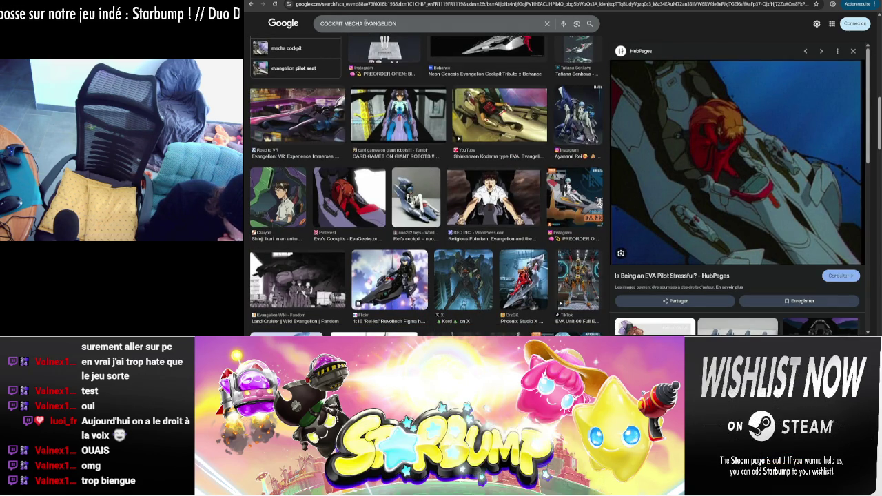
key(BackSpace)
key(Return)
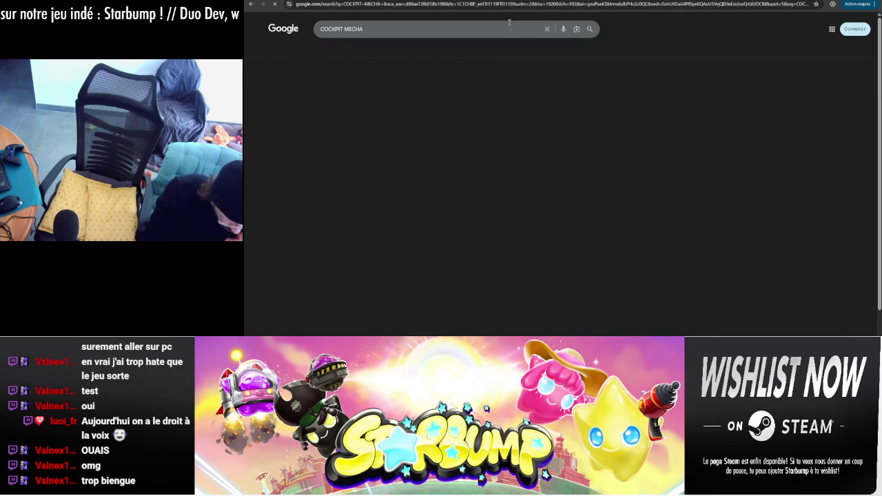
click(397, 27)
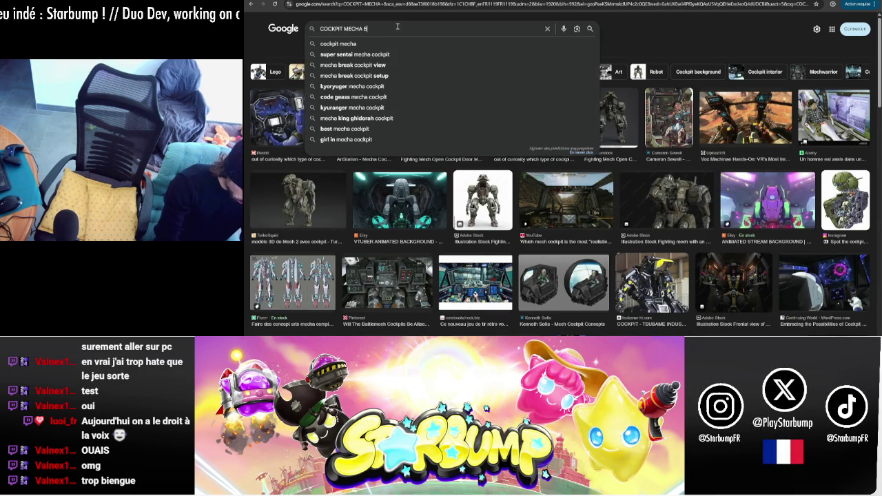
text(before:20)
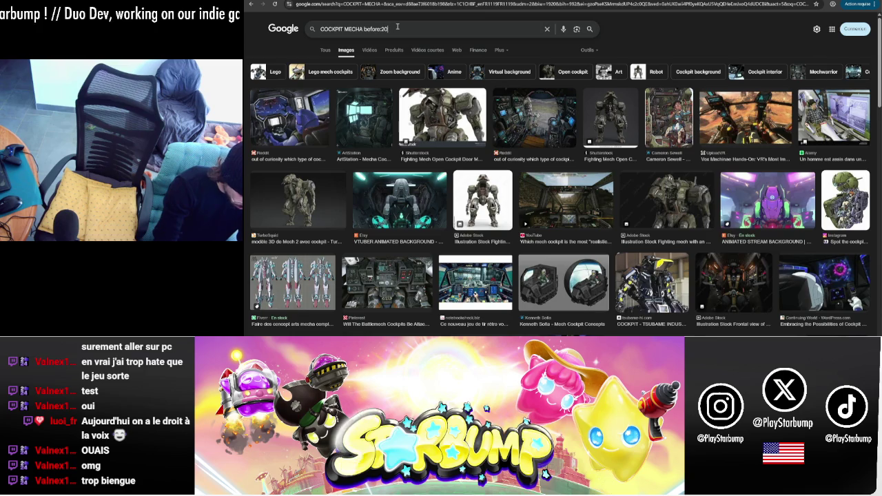
text(20)
key(Return)
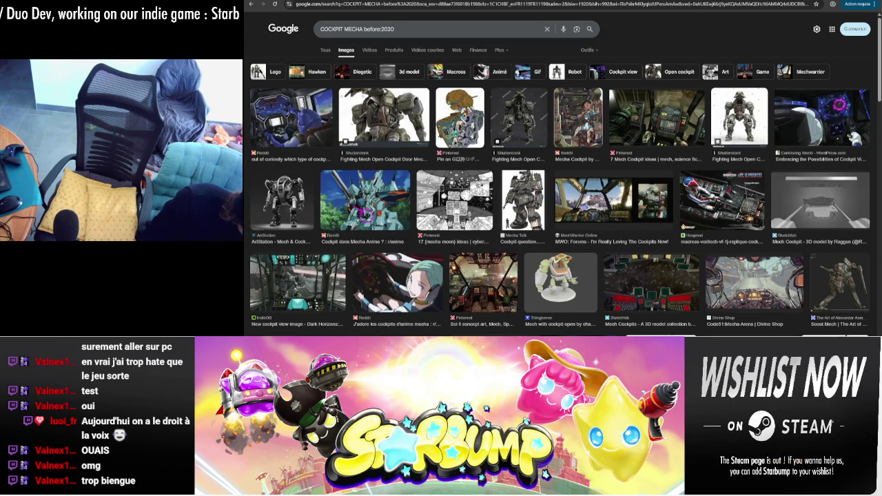
- Preview the Thingiverse mech with an open cockpit, then return to 3ds Max
scroll(427, 199, down, 1)
scroll(562, 215, down, 1)
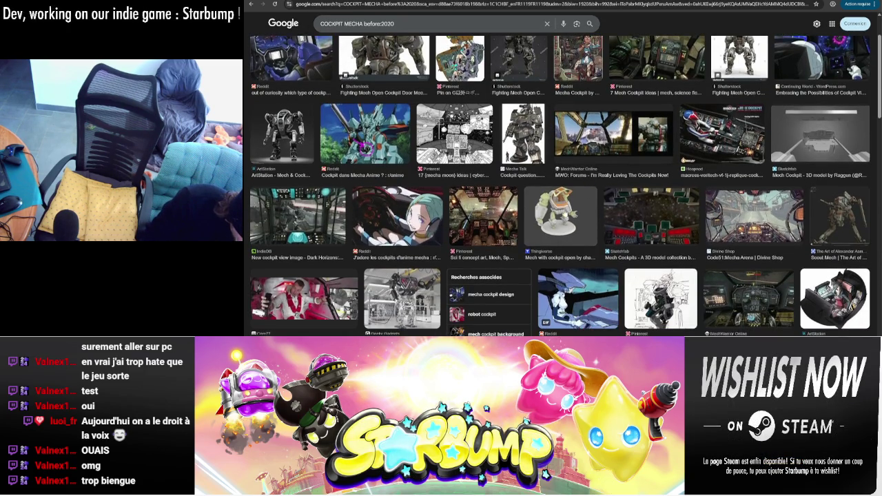
click(562, 216)
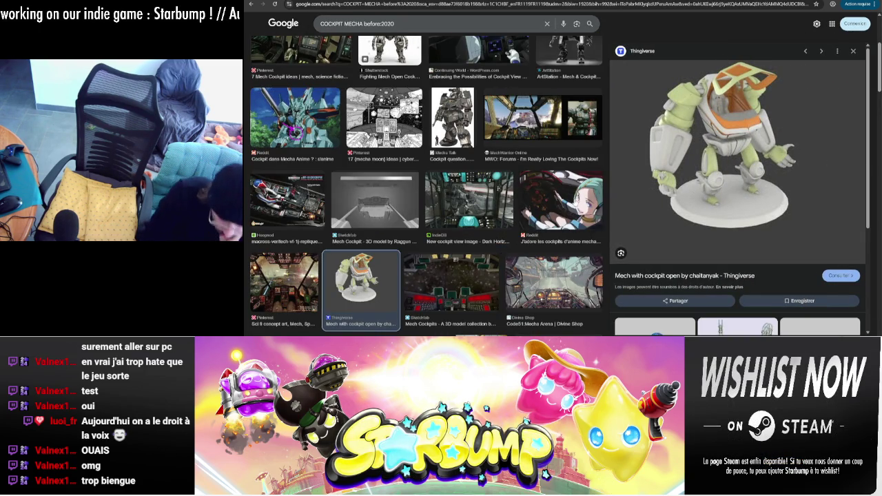
key(alt+Tab)
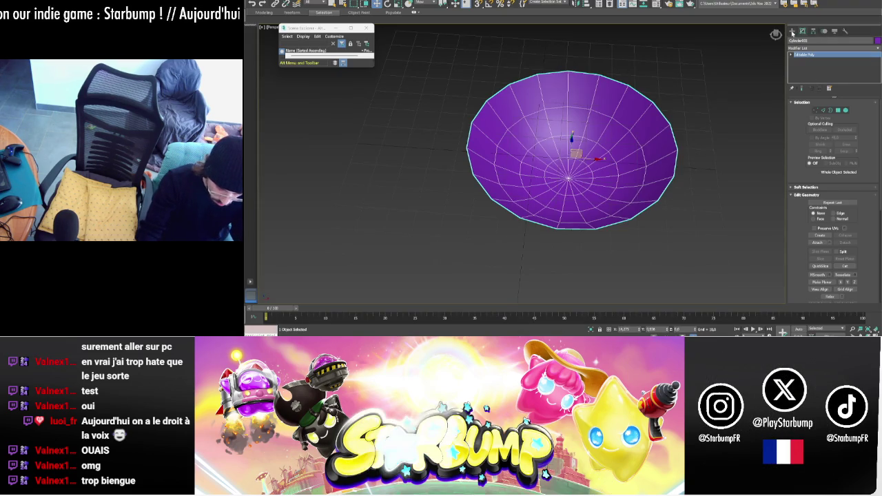
- Draw a box beside the purple bowl and raise its segment counts to 3
click(792, 31)
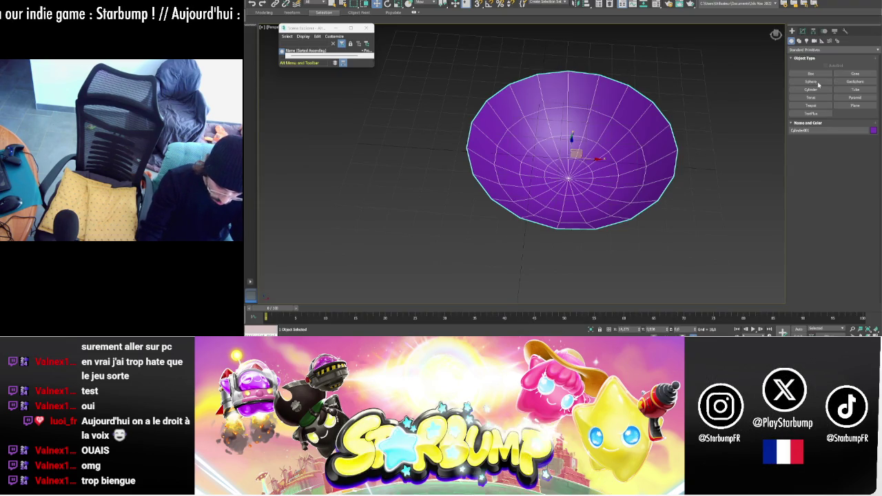
click(817, 81)
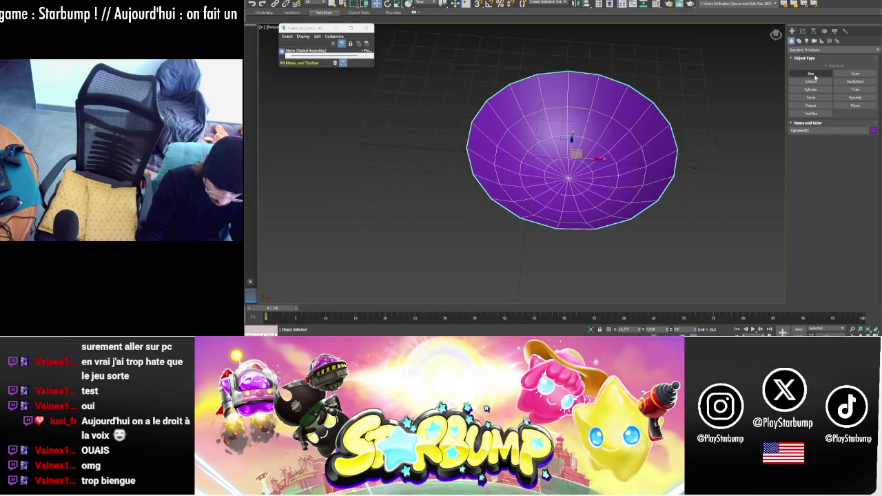
click(813, 74)
alt+middle_drag(650, 118, 652, 108)
mouse_move(699, 160)
mouse_down()
mouse_move(730, 205)
mouse_move(757, 191)
mouse_up()
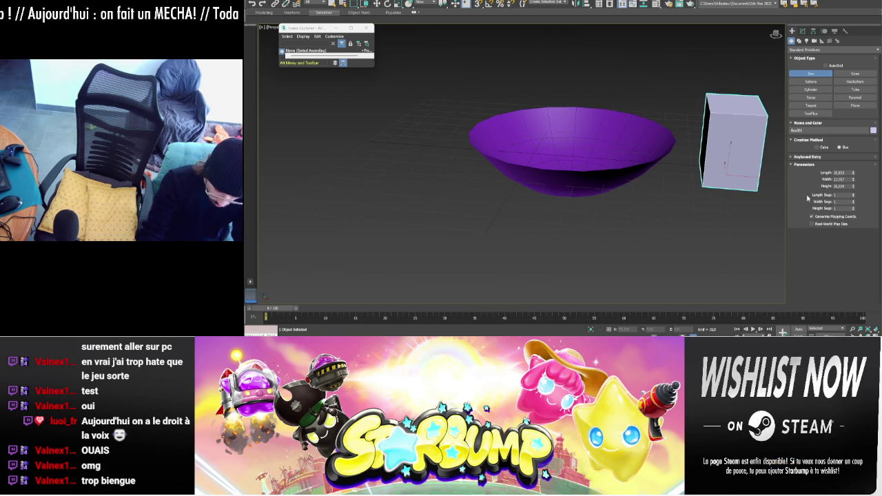
click(854, 195)
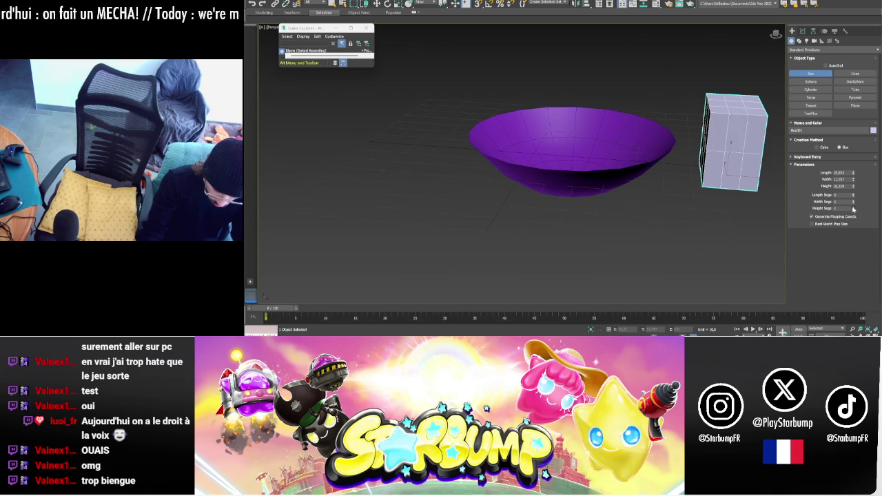
key(w)
right_click(733, 149)
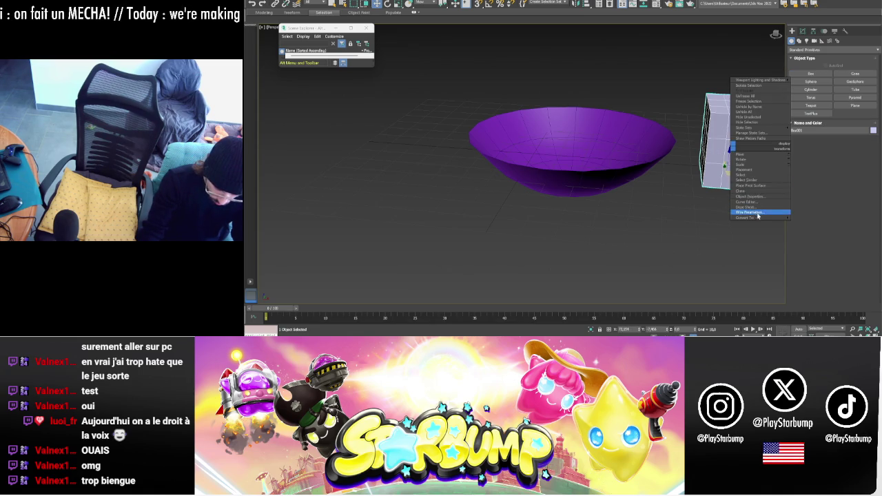
- Convert the box to Editable Poly, apply Spherify, then collapse it to Editable Poly again
click(802, 226)
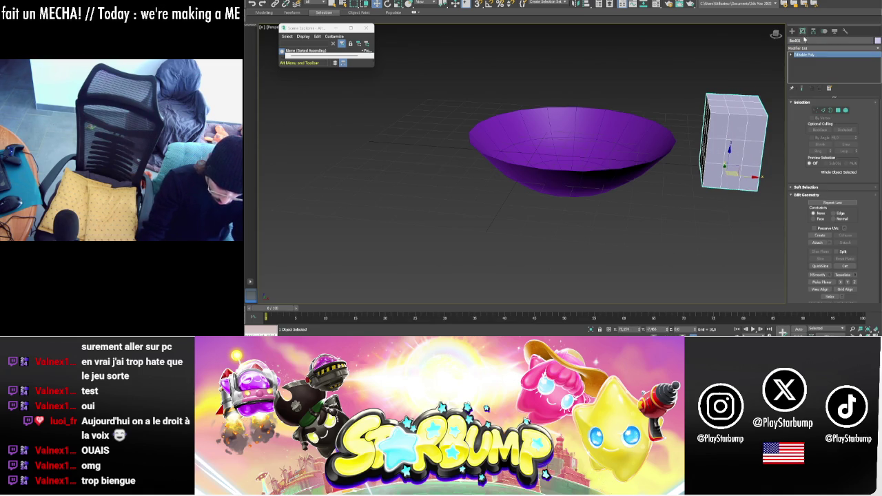
click(804, 48)
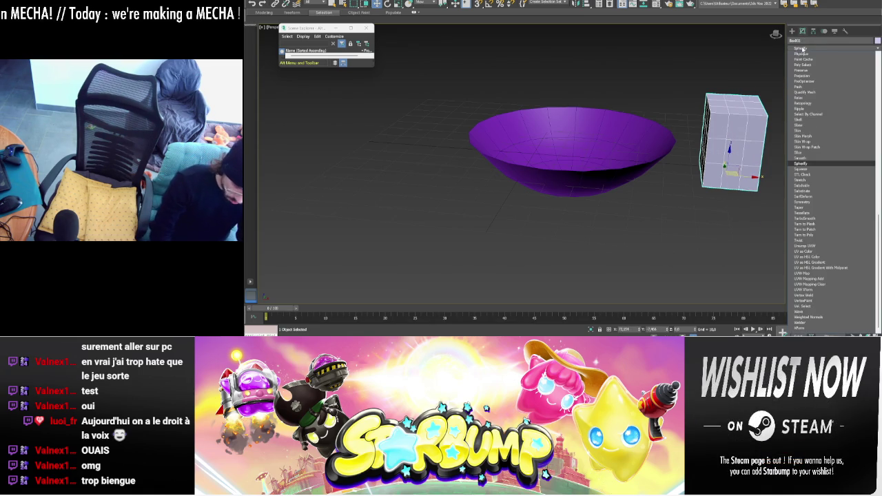
key(Return)
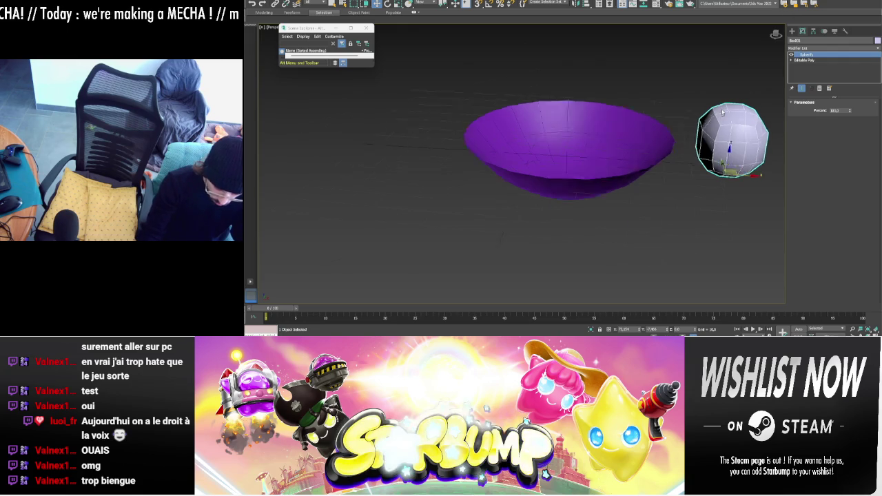
alt+middle_drag(717, 144, 742, 117)
right_click(801, 135)
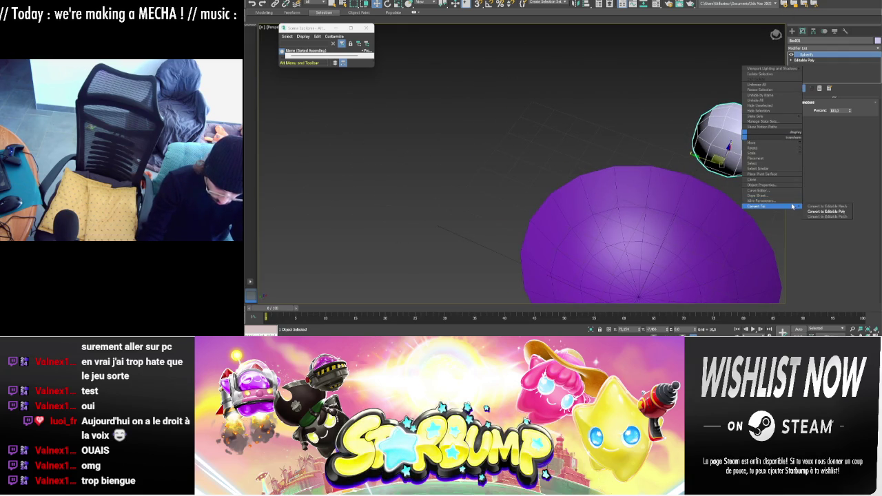
click(816, 212)
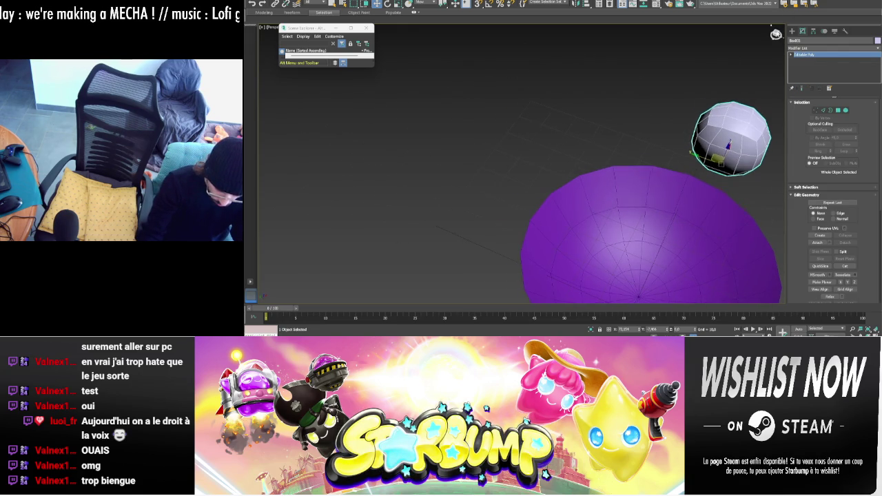
- Select edges on the ball and squash it into a narrower oval
middle_drag(759, 124, 543, 168)
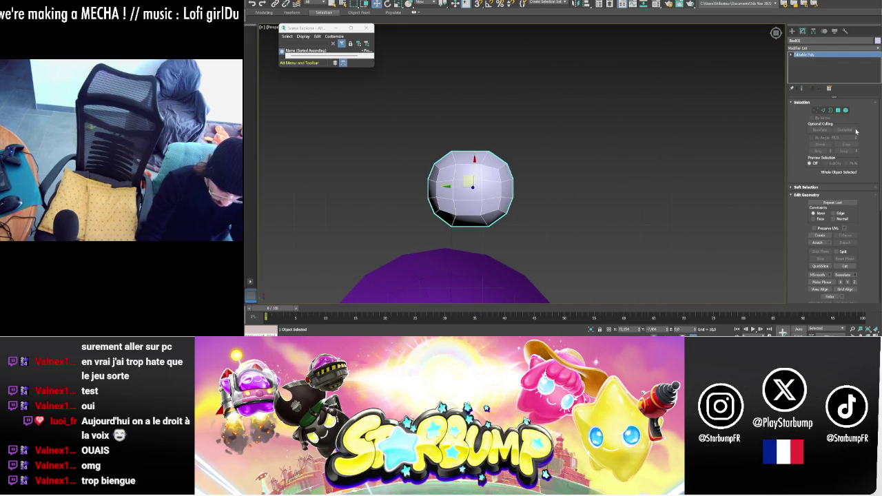
click(824, 111)
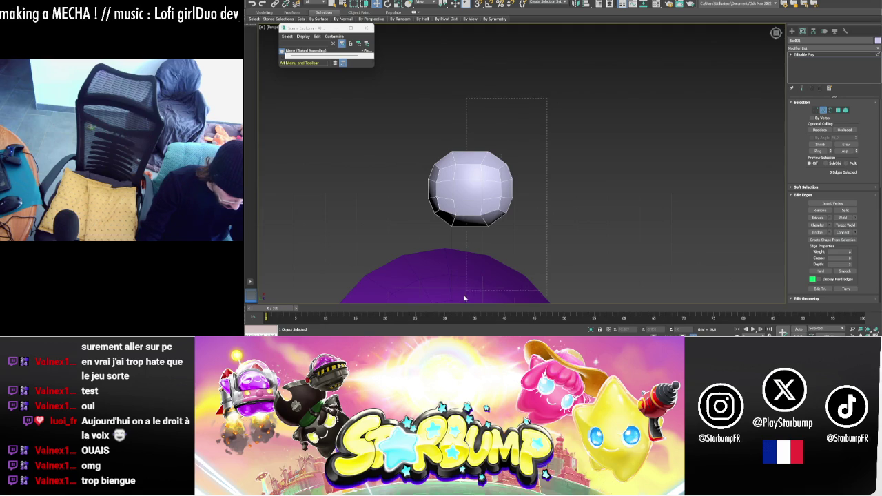
mouse_move(466, 296)
mouse_down()
mouse_move(462, 233)
mouse_move(469, 254)
mouse_up()
drag(471, 187, 469, 187)
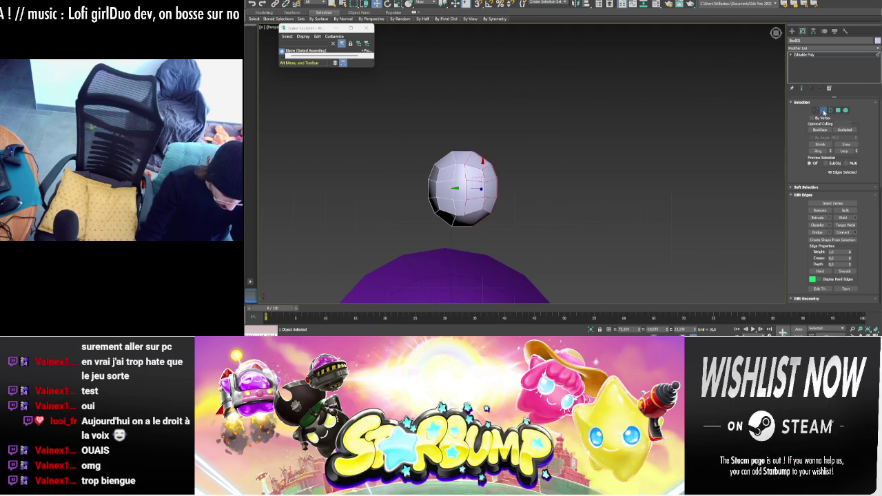
click(824, 111)
drag(445, 186, 453, 188)
mouse_move(455, 188)
alt+middle_down()
mouse_move(623, 183)
mouse_move(609, 165)
alt+middle_up()
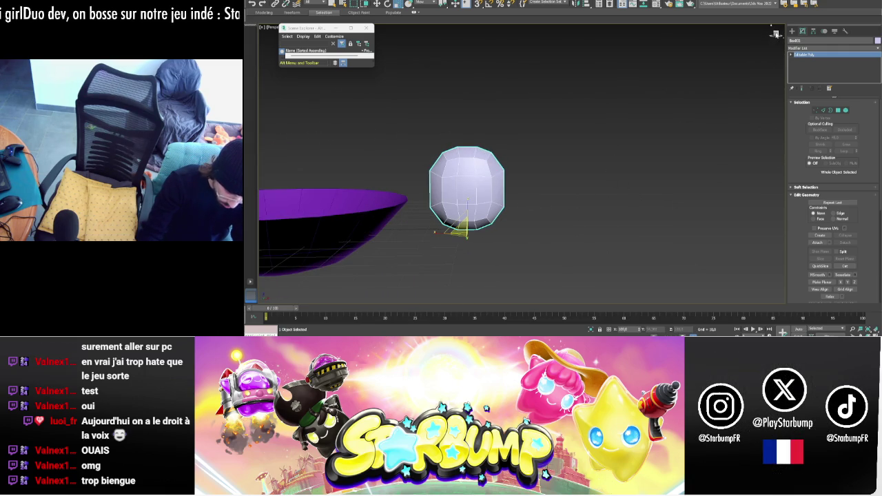
- Stretch the ball's lower edges downward into a tall, faceted capsule shape
alt+middle_drag(531, 231, 550, 243)
key(2)
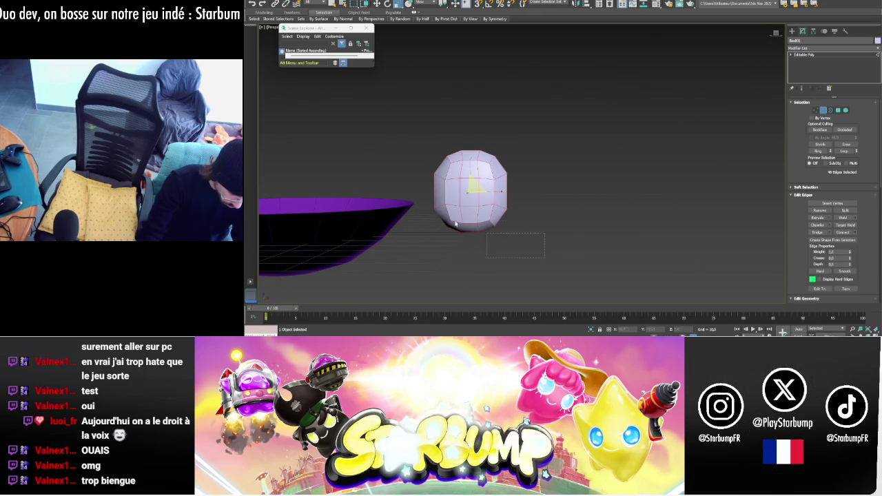
drag(413, 138, 607, 199)
key(w)
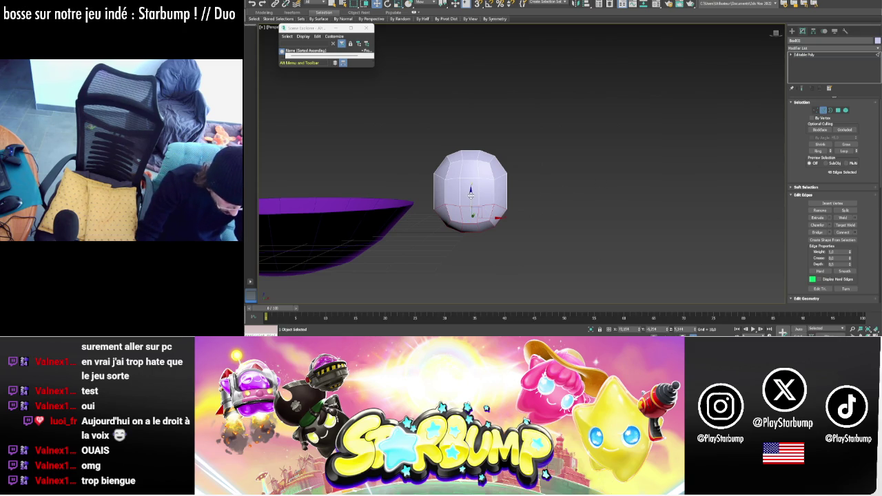
drag(471, 197, 475, 219)
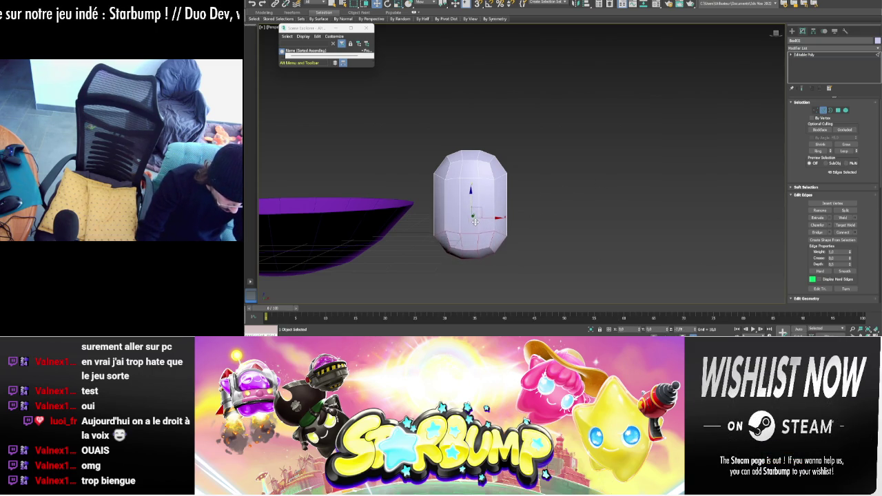
alt+middle_drag(475, 227, 586, 207)
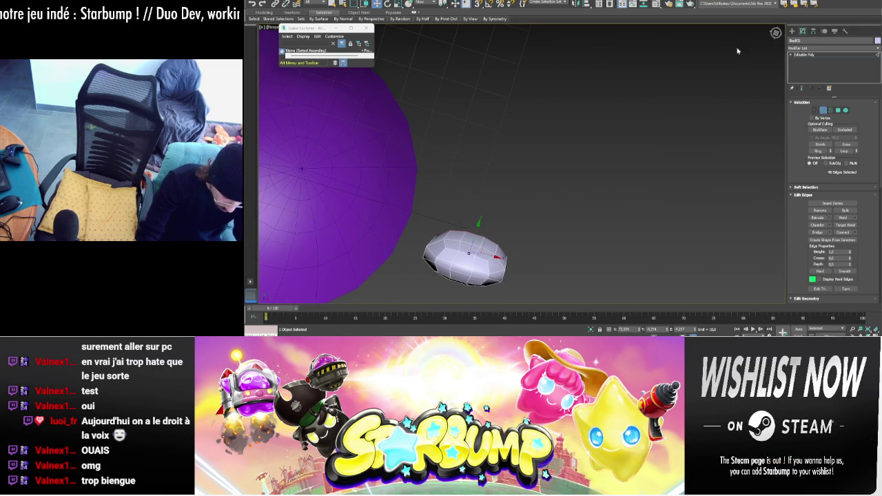
alt+middle_drag(468, 253, 514, 230)
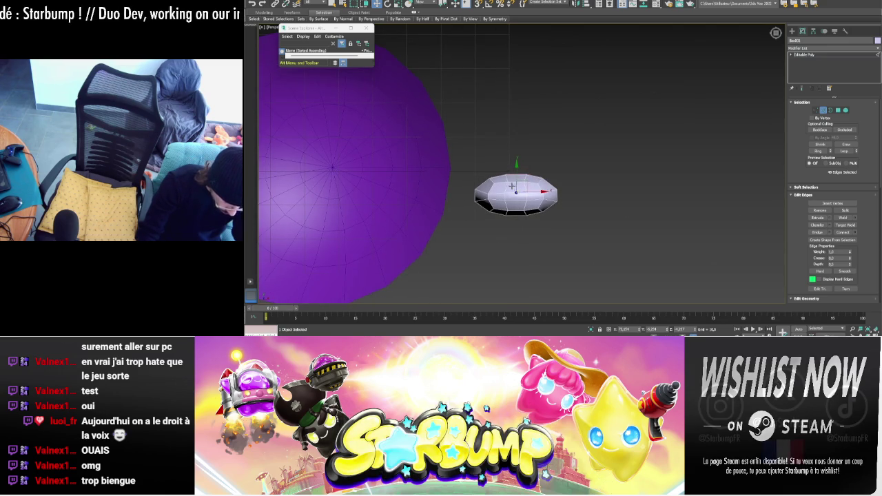
click(522, 186)
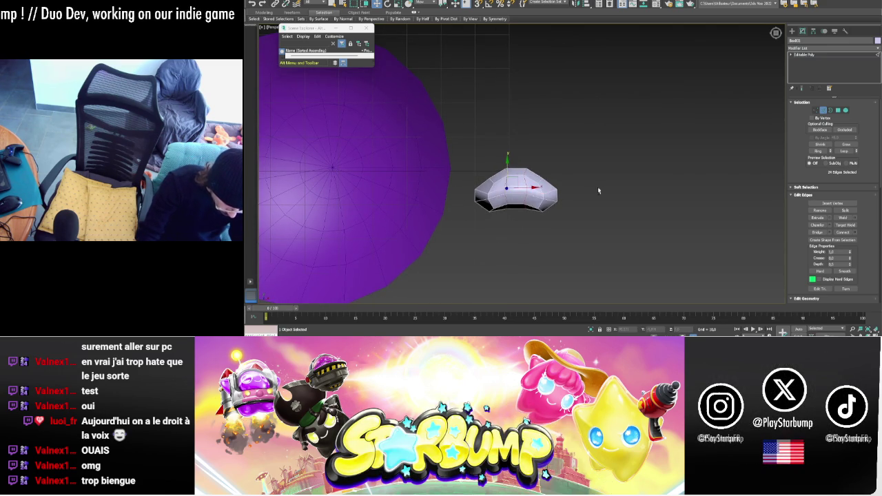
alt+middle_drag(506, 168, 600, 161)
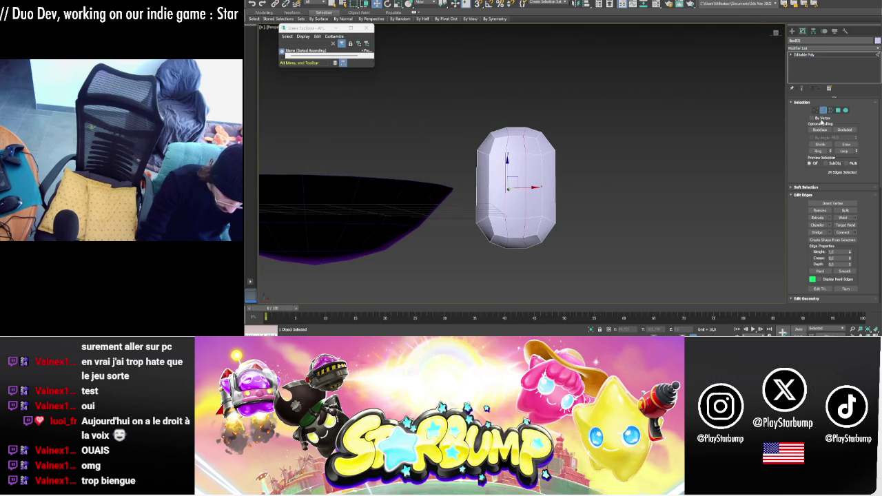
click(817, 112)
alt+middle_drag(689, 142, 683, 157)
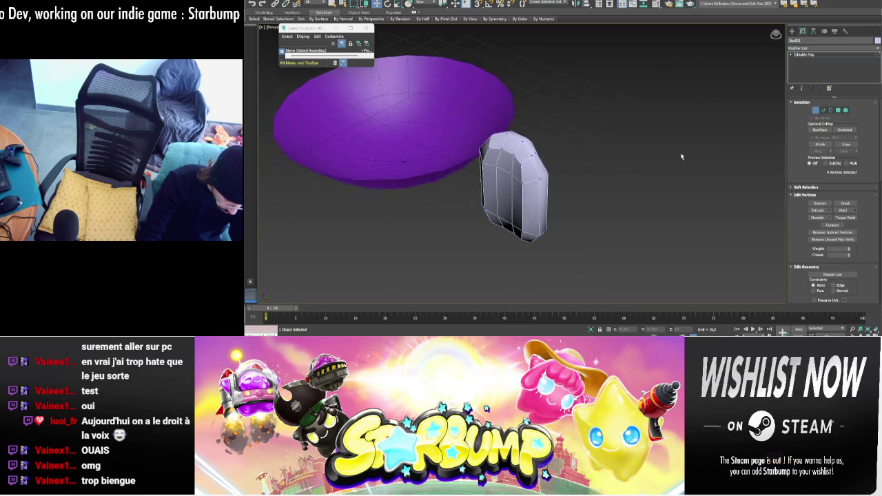
- Move the capsule's top polygon up and outward, then leave Polygon mode
click(838, 111)
click(532, 150)
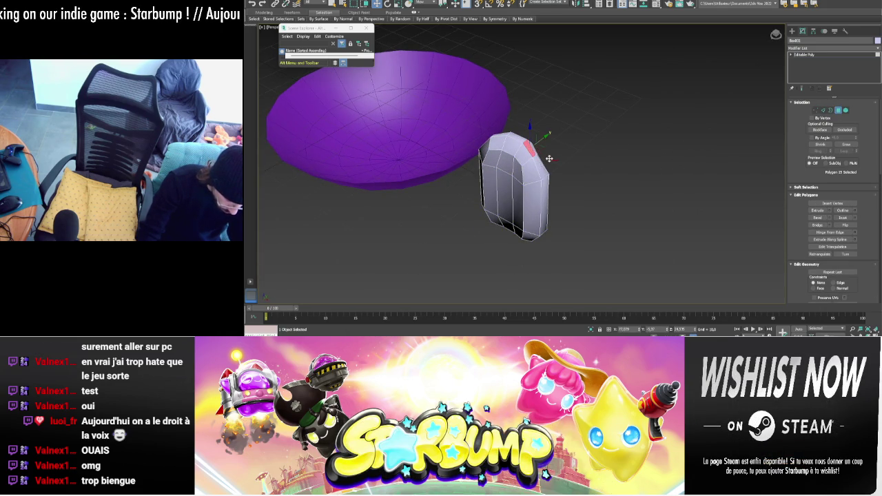
mouse_move(585, 202)
alt+middle_down()
mouse_move(602, 189)
mouse_move(571, 196)
alt+middle_up()
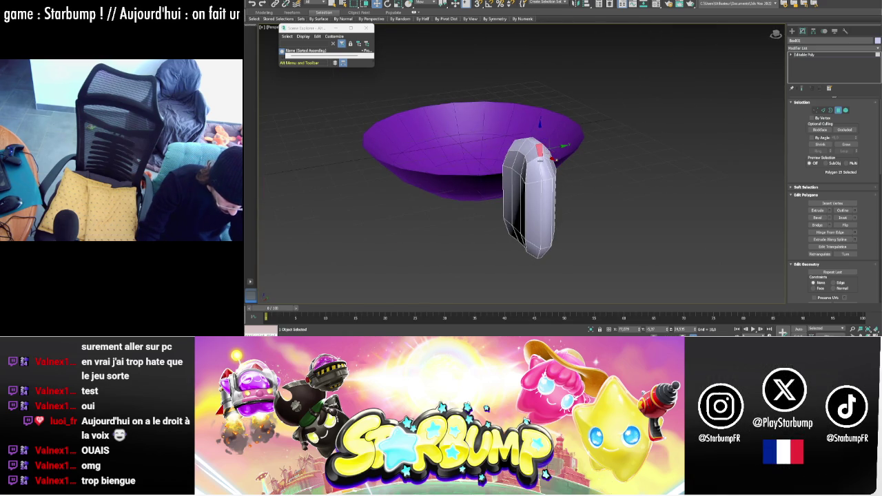
alt+middle_drag(531, 150, 588, 165)
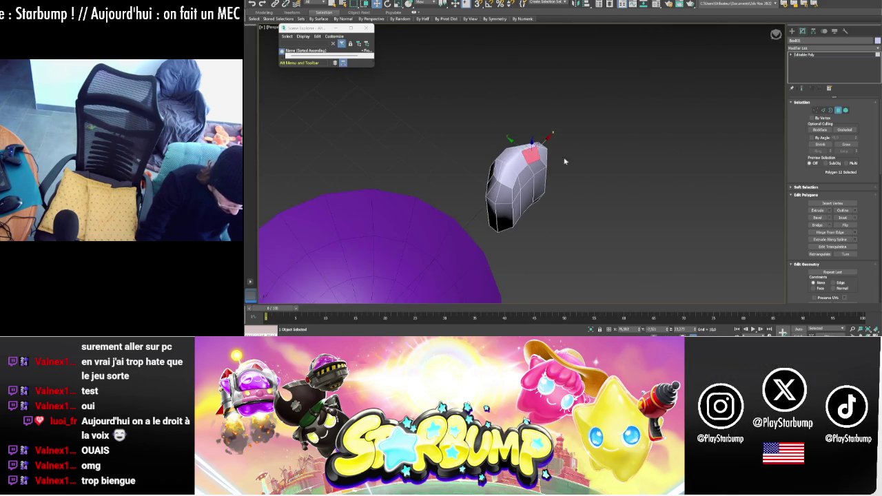
drag(514, 143, 565, 142)
alt+middle_drag(566, 141, 572, 151)
mouse_move(583, 183)
alt+middle_down()
mouse_move(592, 200)
mouse_move(662, 197)
alt+middle_up()
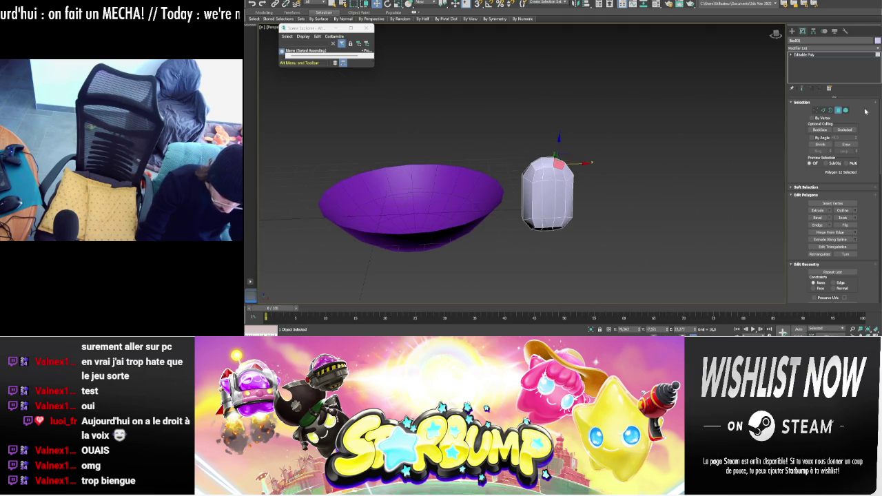
click(838, 110)
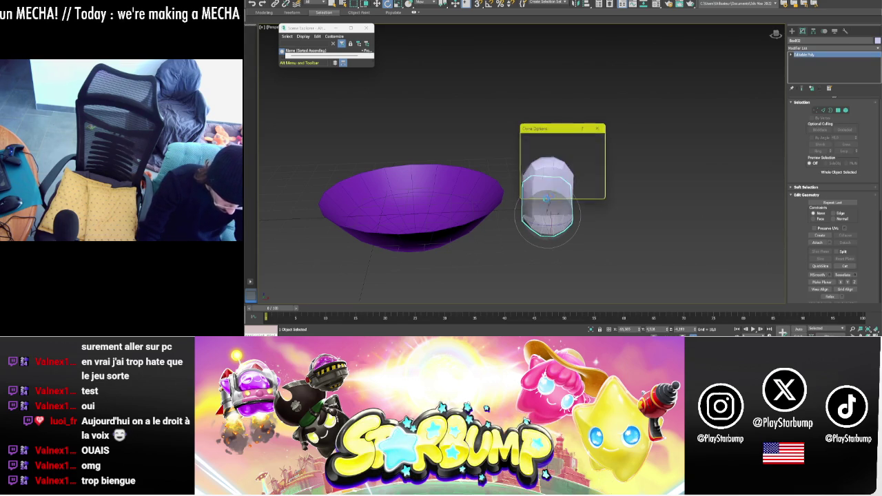
- Shift-rotate the capsule to clone a rotated copy and move it beside the original
alt+middle_drag(549, 206, 550, 216)
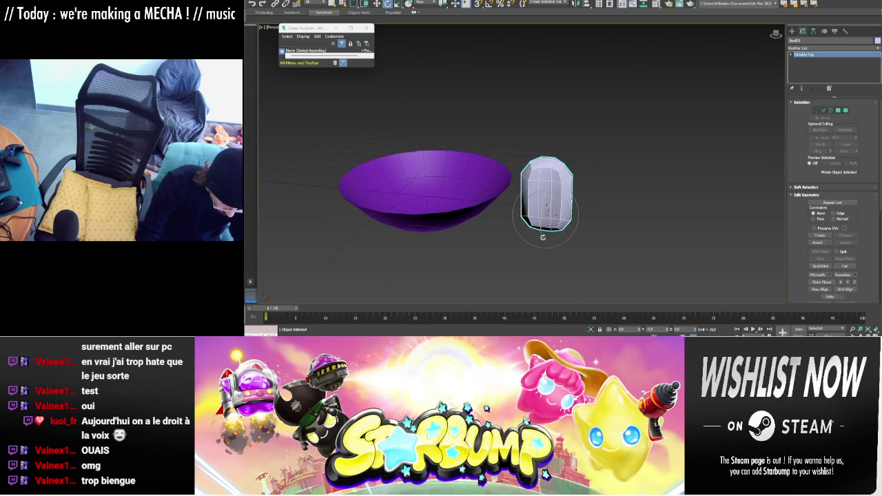
drag(546, 239, 545, 219)
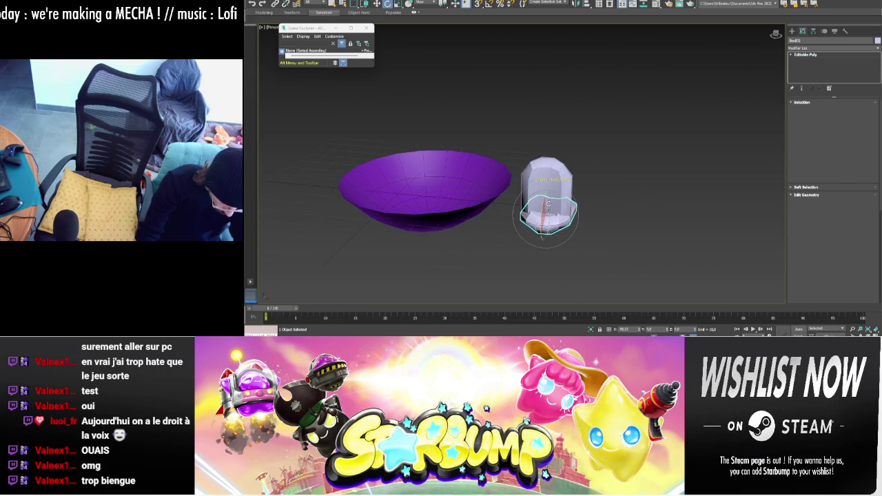
shift+drag(548, 205, 555, 207)
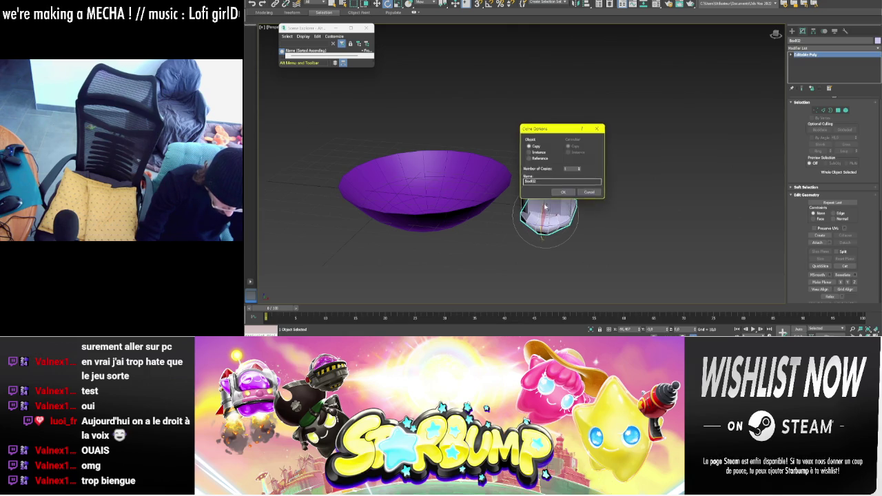
click(562, 194)
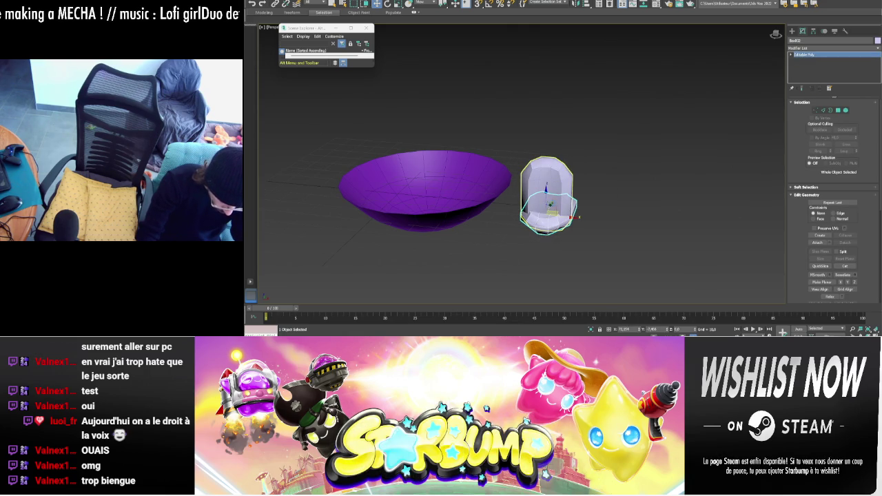
drag(551, 205, 543, 216)
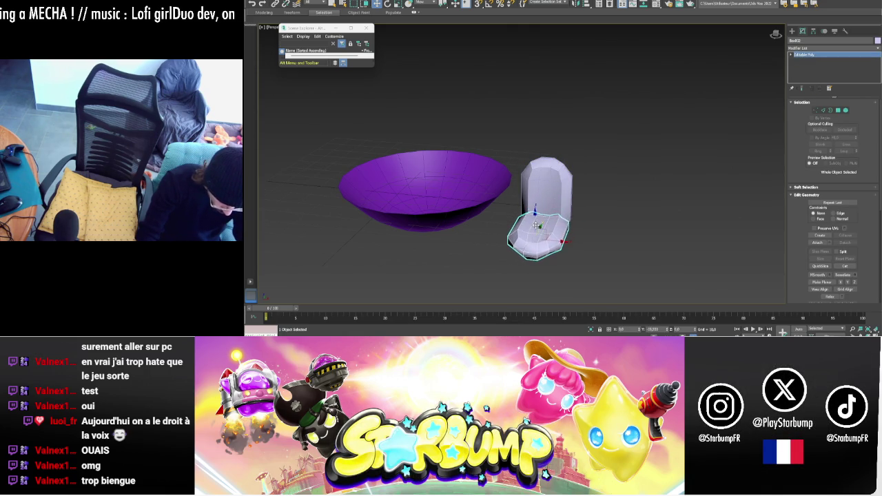
alt+middle_drag(539, 219, 718, 179)
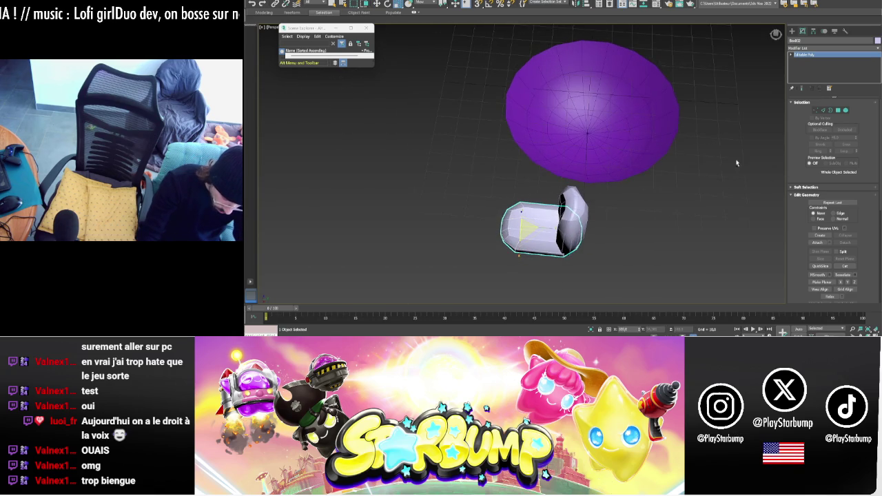
- Round the copy's end edges and push it against the original to form the seat
click(823, 111)
drag(657, 272, 549, 191)
drag(478, 176, 601, 291)
key(w)
drag(585, 235, 565, 231)
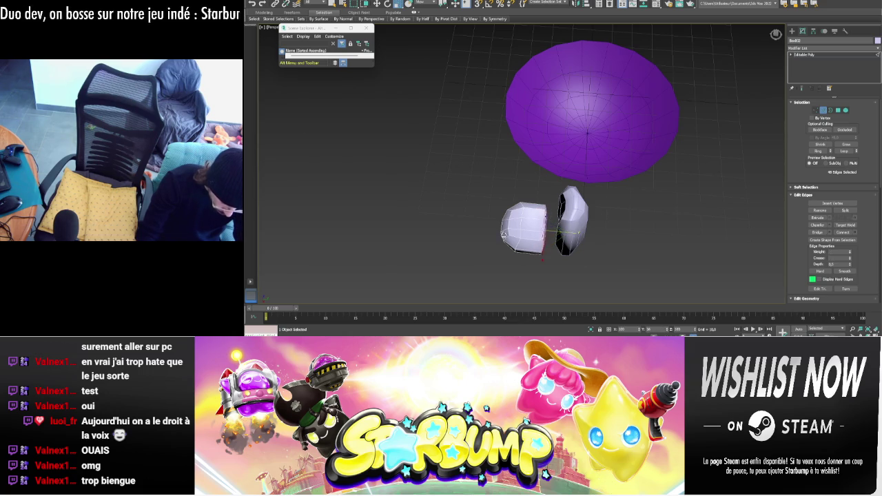
key(2)
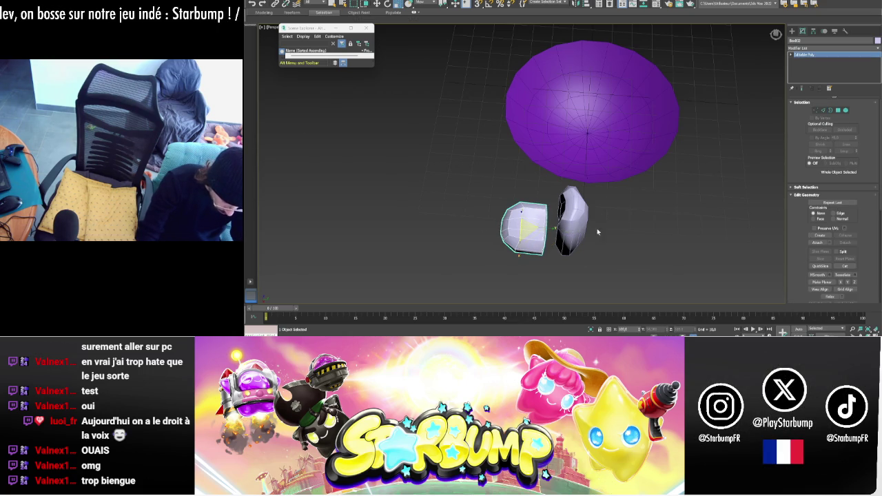
drag(547, 230, 566, 229)
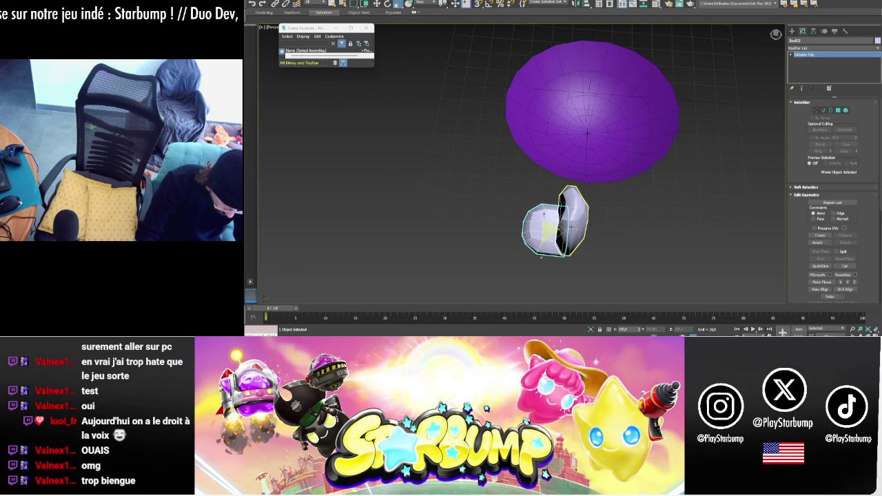
mouse_move(569, 230)
alt+middle_down()
mouse_move(698, 216)
mouse_move(686, 225)
alt+middle_up()
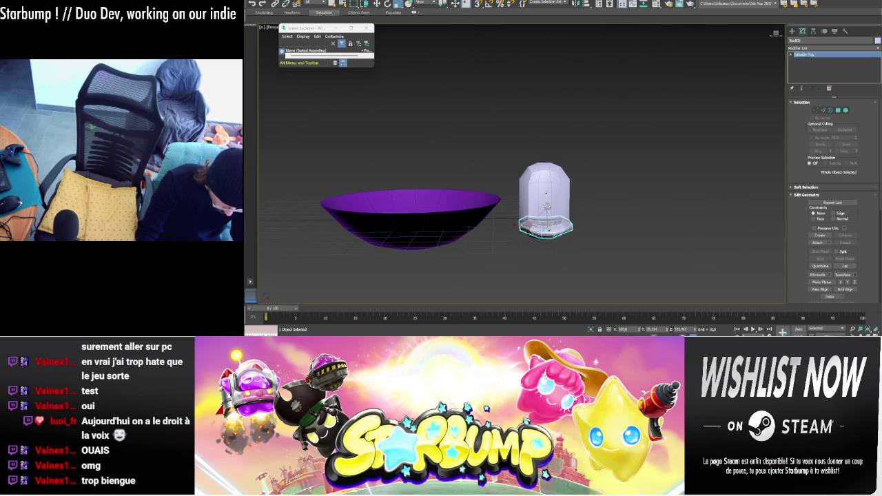
alt+middle_drag(546, 198, 555, 255)
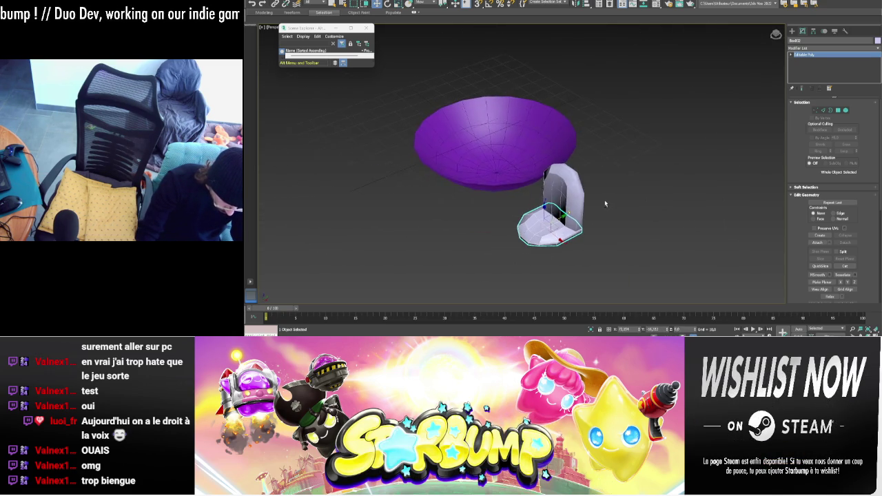
- Select two faces on the seat base and Shift-drag them upward into a raised block
click(838, 111)
click(551, 238)
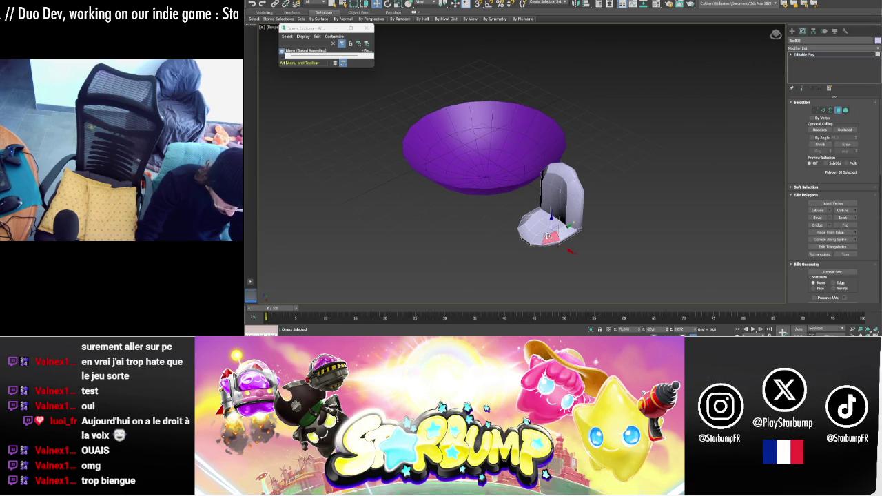
ctrl+click(525, 216)
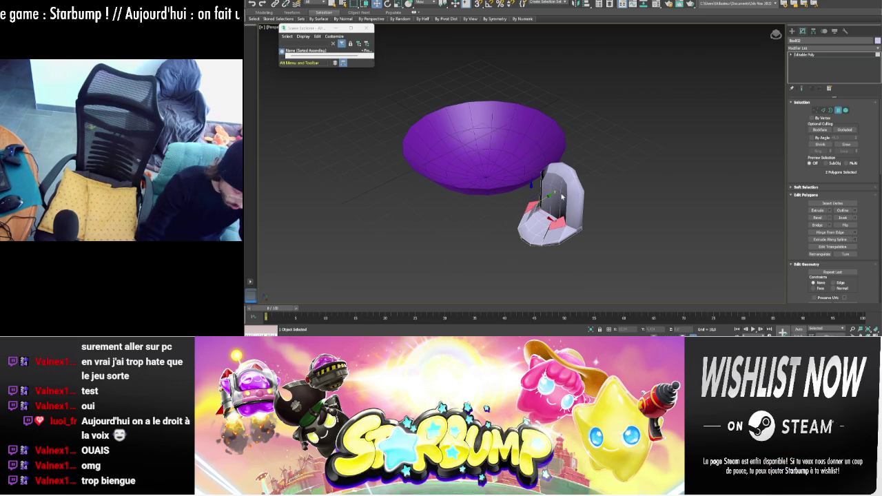
mouse_move(591, 196)
alt+middle_down()
mouse_move(620, 191)
mouse_move(555, 198)
alt+middle_up()
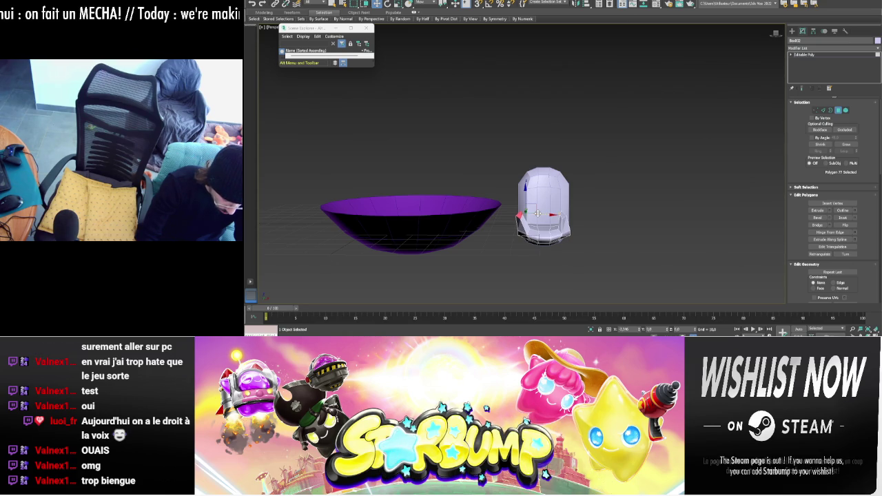
mouse_move(543, 215)
alt+middle_down()
mouse_move(553, 183)
mouse_move(564, 193)
mouse_move(605, 195)
mouse_move(579, 207)
alt+middle_up()
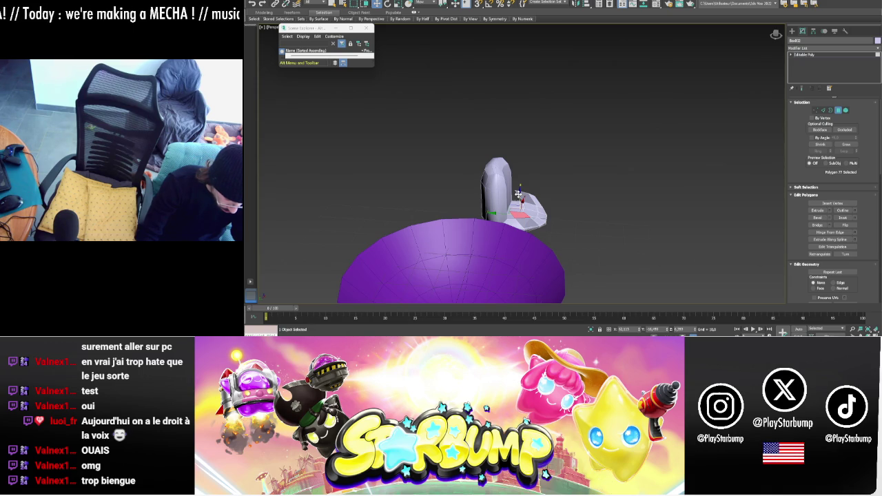
mouse_move(519, 194)
mouse_down()
mouse_move(495, 193)
mouse_move(510, 194)
mouse_up()
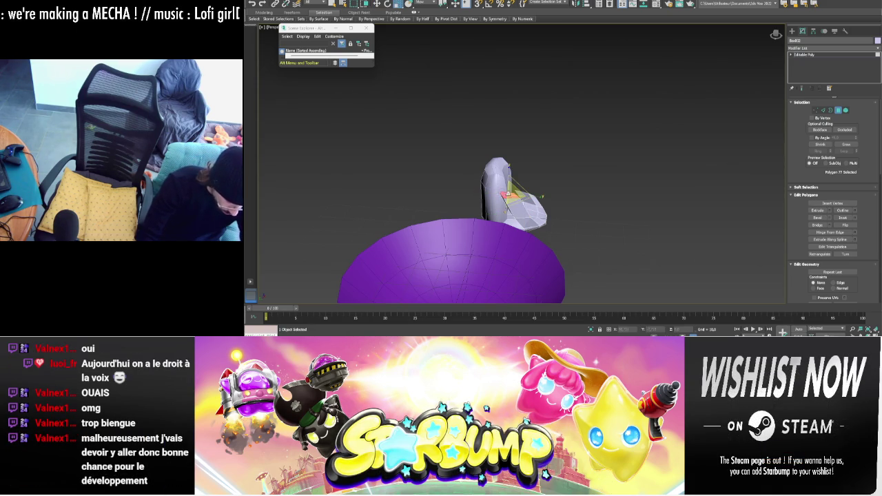
mouse_move(522, 208)
alt+middle_down()
mouse_move(580, 187)
mouse_move(604, 190)
alt+middle_up()
- Tilt and lower the side strip's faces so it curves along the seat's back
key(w)
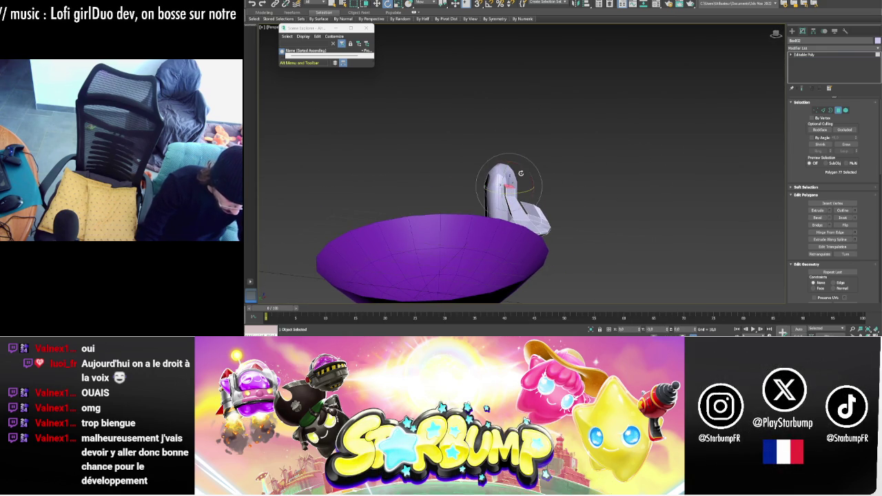
click(517, 164)
alt+click(509, 169)
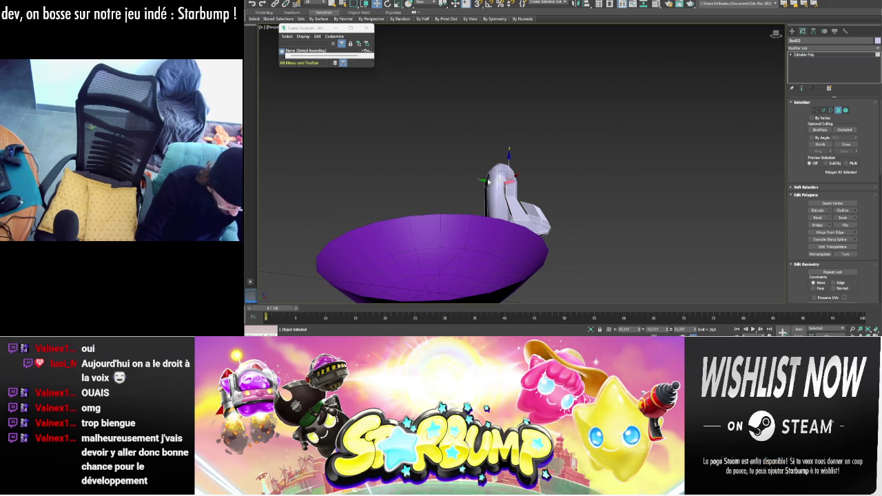
key(e)
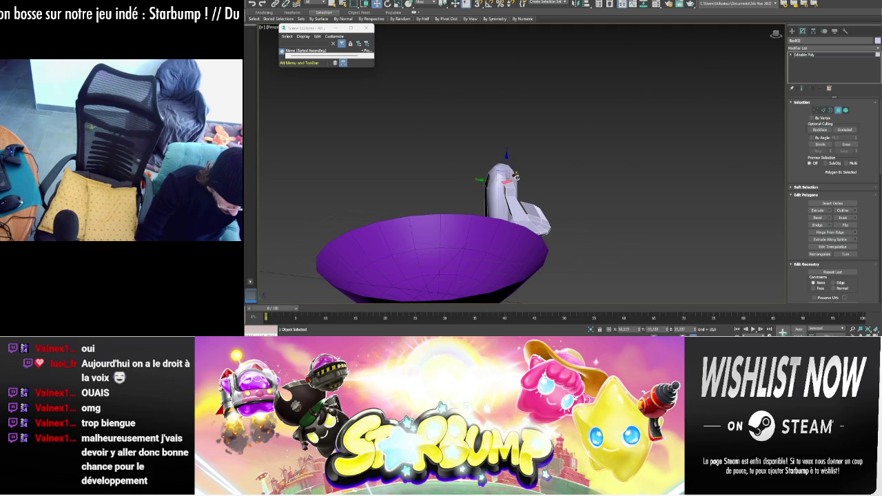
drag(524, 164, 517, 159)
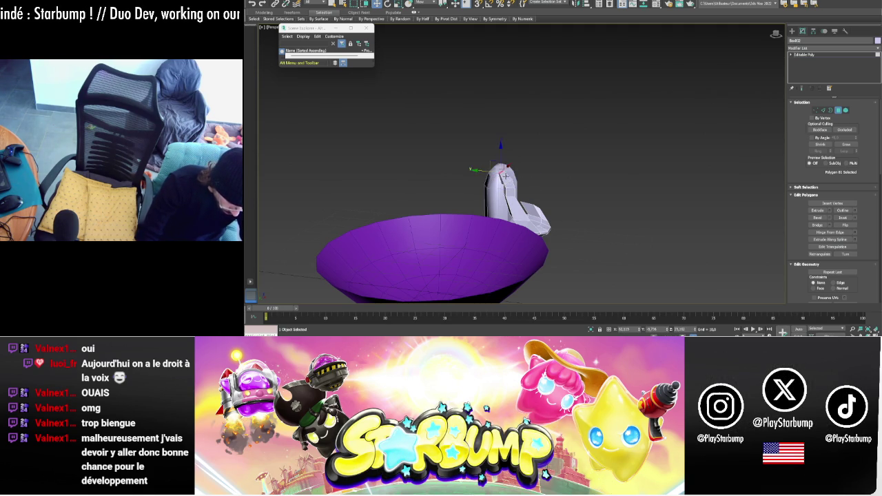
drag(500, 156, 500, 162)
mouse_move(499, 156)
alt+middle_down()
mouse_move(558, 158)
mouse_move(556, 173)
mouse_move(546, 156)
mouse_move(559, 181)
mouse_move(619, 143)
alt+middle_up()
scroll(532, 169, up, 5)
scroll(510, 182, up, 4)
key(1)
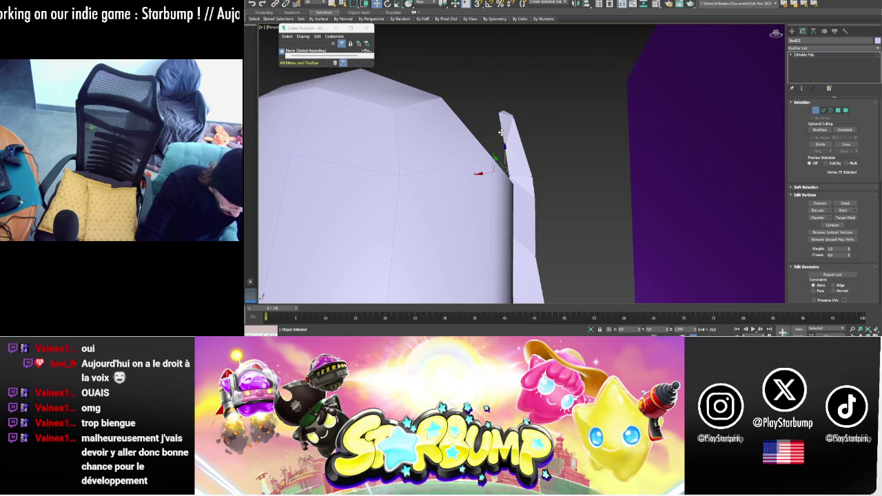
mouse_move(503, 140)
alt+middle_down()
mouse_move(518, 142)
mouse_move(478, 145)
mouse_move(493, 135)
mouse_move(473, 148)
mouse_move(421, 151)
mouse_move(483, 145)
alt+middle_up()
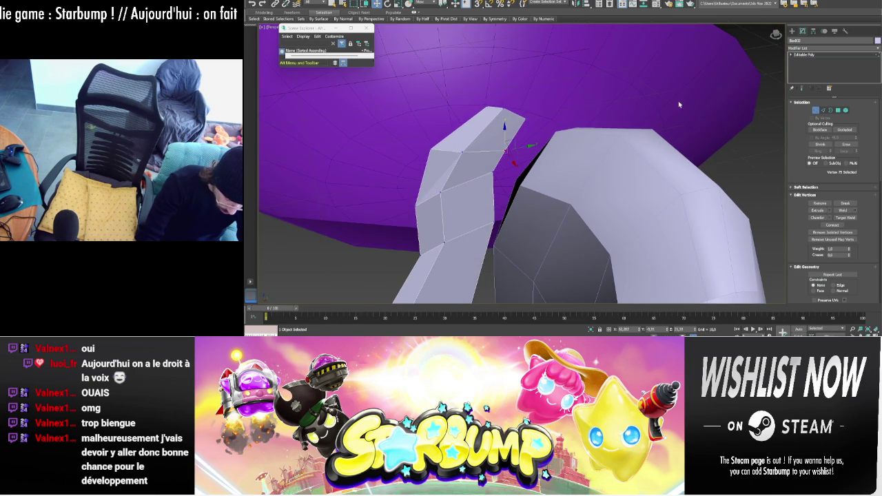
- Select the side strip's end face and move it down and left over the seat
click(838, 110)
alt+middle_drag(690, 83, 733, 58)
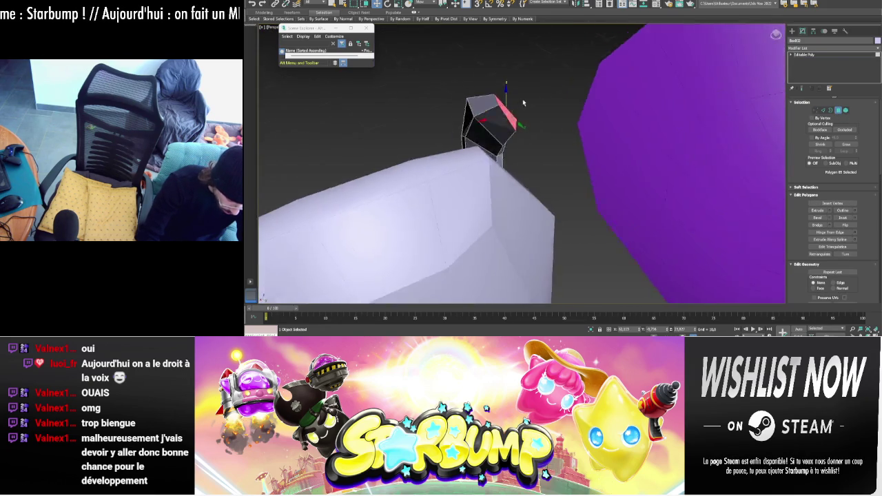
alt+middle_drag(620, 90, 474, 130)
mouse_move(505, 96)
mouse_down()
mouse_move(486, 145)
mouse_move(476, 121)
mouse_up()
alt+middle_drag(566, 106, 492, 135)
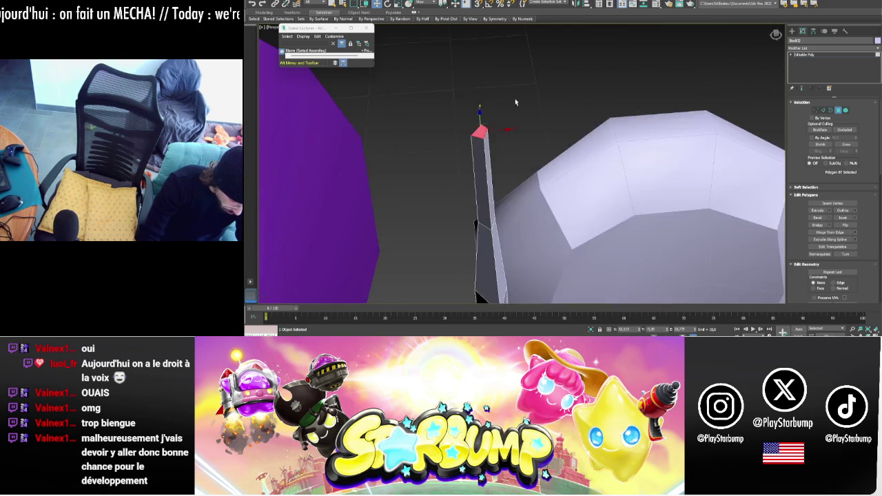
key(e)
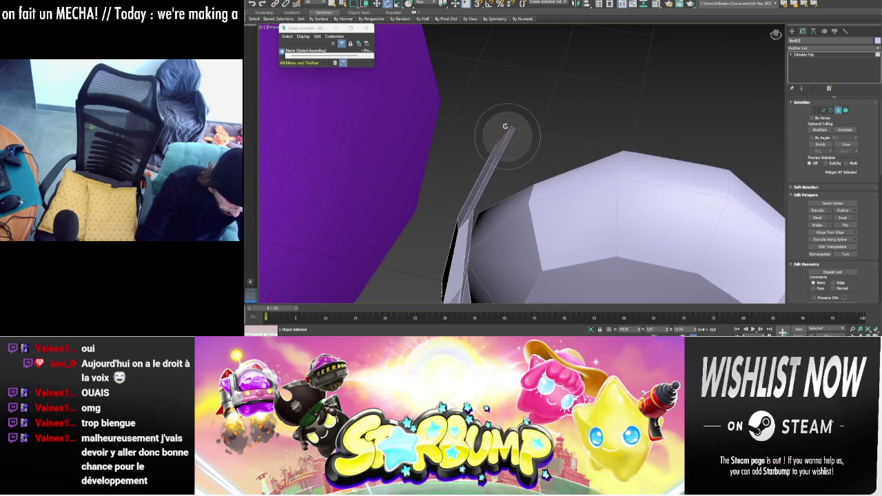
- Stretch and raise the strip's end face into a short horizontal tip arching over the seat
mouse_move(504, 126)
alt+middle_down()
mouse_move(644, 144)
mouse_move(586, 156)
mouse_move(494, 143)
alt+middle_up()
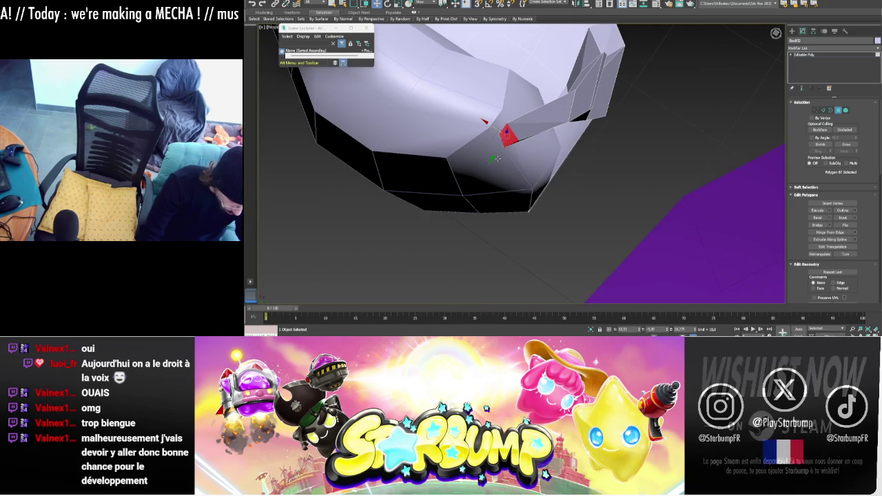
drag(446, 141, 428, 159)
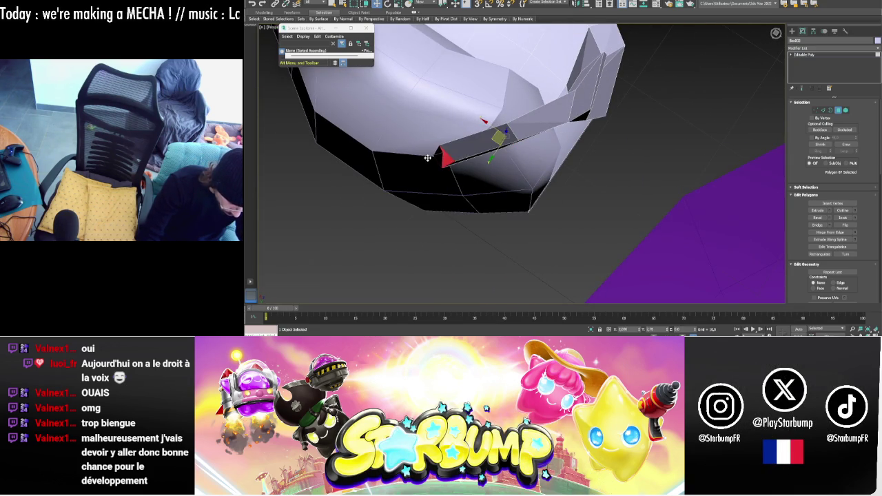
alt+middle_drag(426, 159, 448, 168)
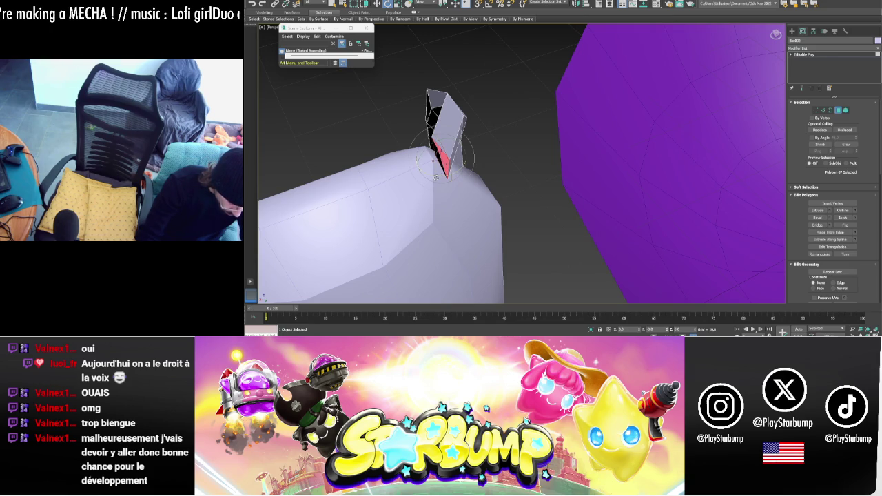
alt+middle_drag(430, 178, 514, 197)
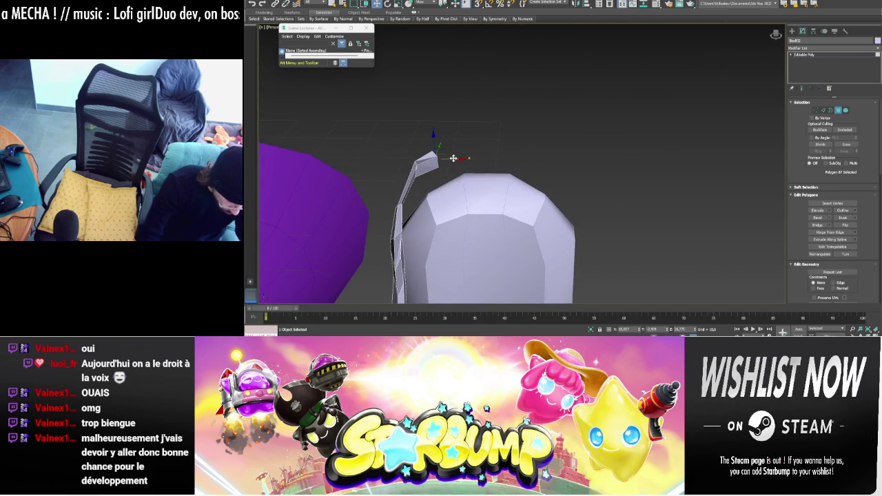
drag(456, 159, 479, 161)
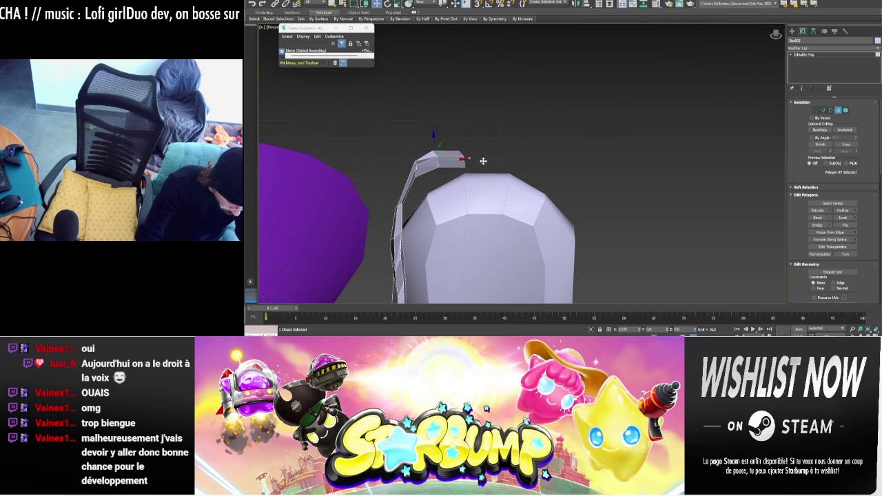
drag(464, 147, 463, 133)
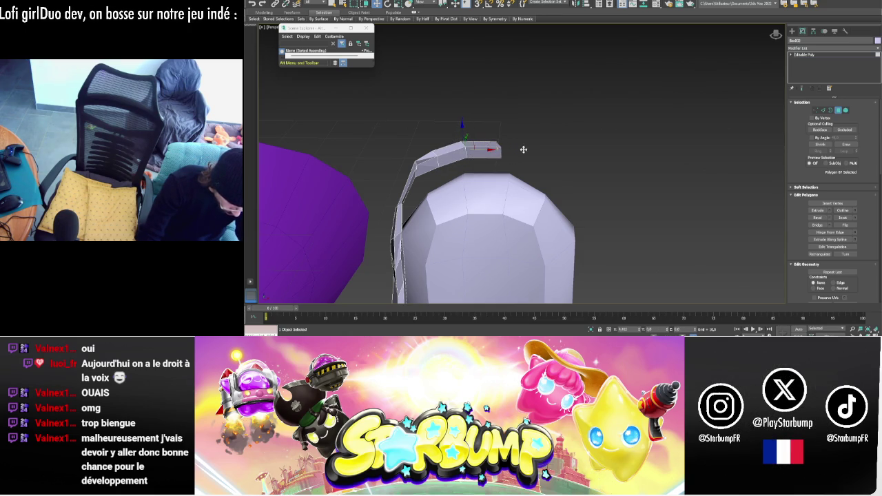
scroll(532, 150, down, 5)
mouse_move(568, 166)
alt+middle_down()
mouse_move(559, 154)
mouse_move(476, 163)
mouse_move(792, 122)
alt+middle_up()
scroll(518, 163, up, 3)
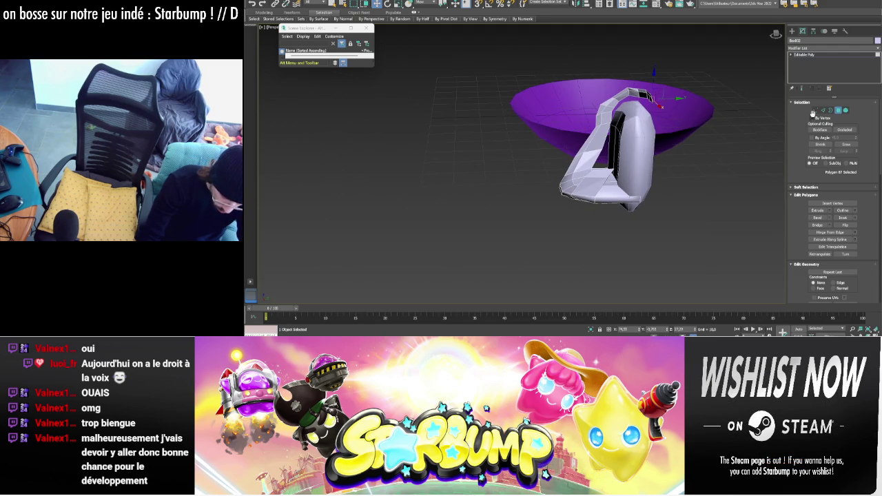
- Box-select vertices on the seat's side and nudge them slightly downward
click(817, 110)
drag(609, 158, 591, 150)
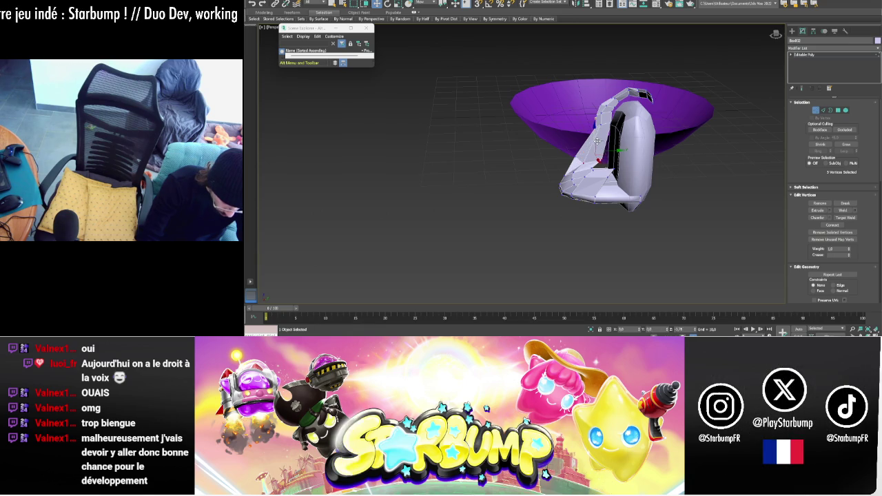
drag(529, 142, 633, 160)
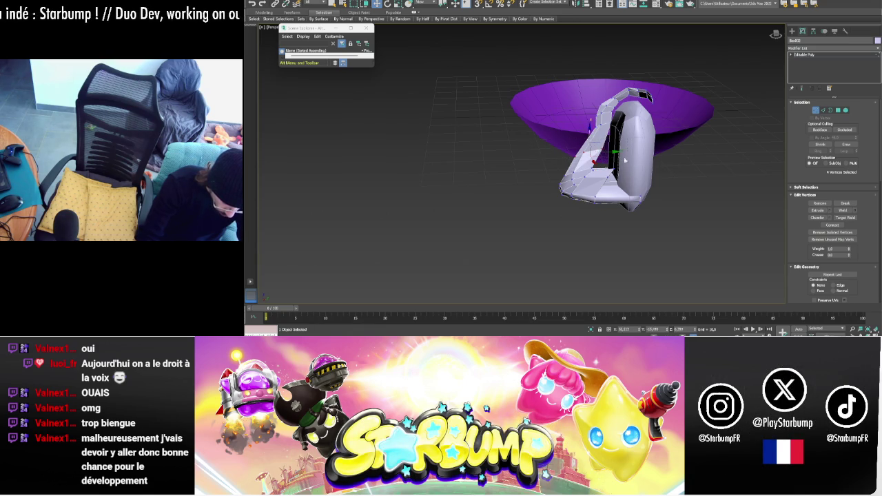
drag(589, 132, 591, 143)
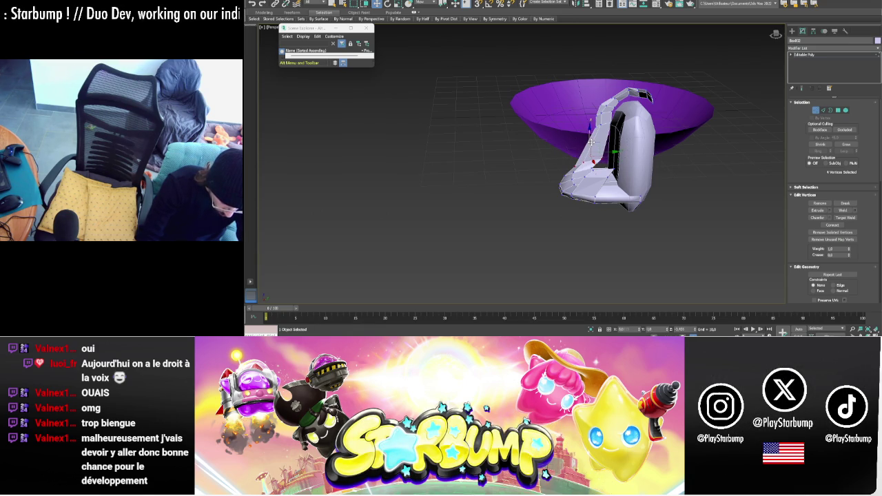
mouse_move(609, 161)
alt+middle_down()
mouse_move(687, 184)
mouse_move(614, 176)
alt+middle_up()
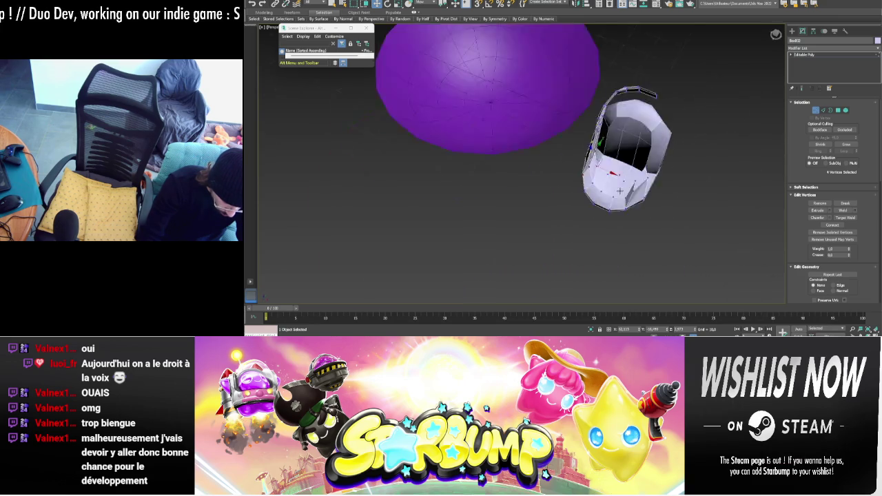
alt+middle_drag(614, 176, 823, 108)
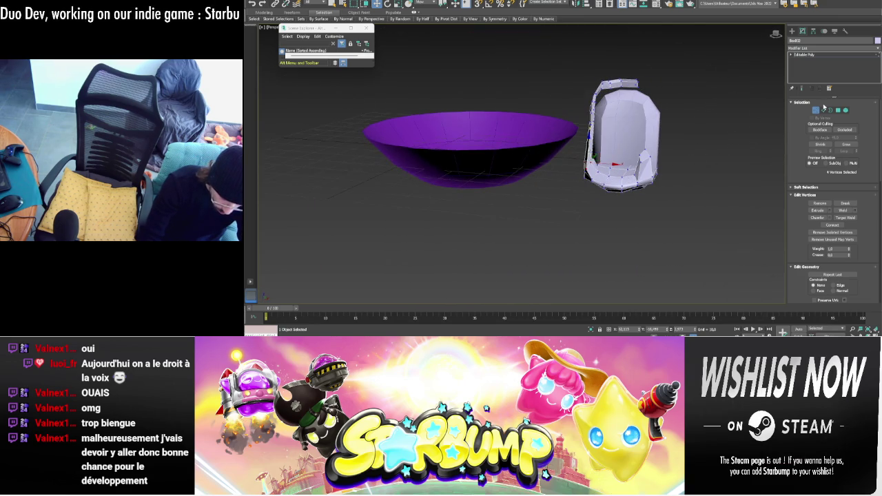
click(826, 54)
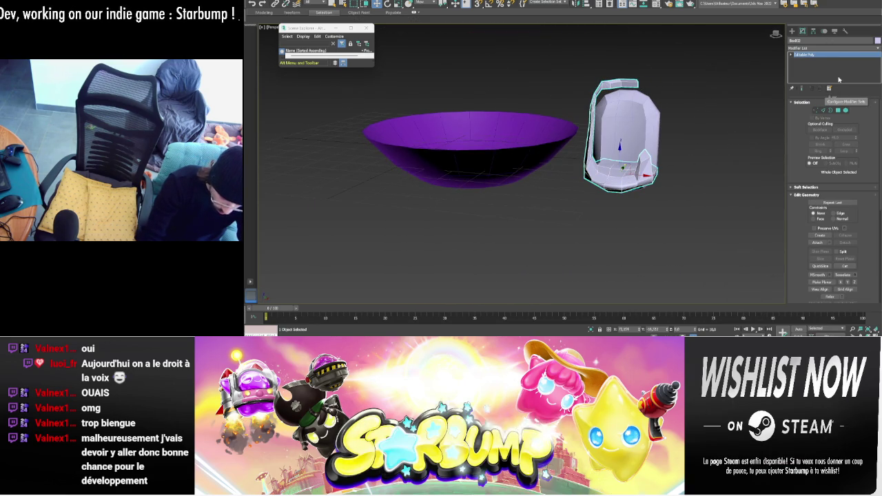
- Add a Smooth modifier to the seat and collapse it to Editable Poly in Edge mode
click(838, 50)
text(smooth)
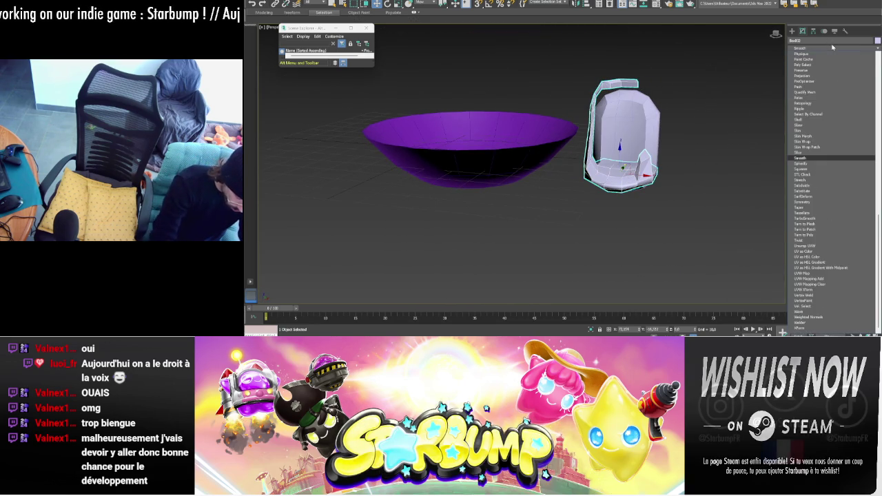
key(Return)
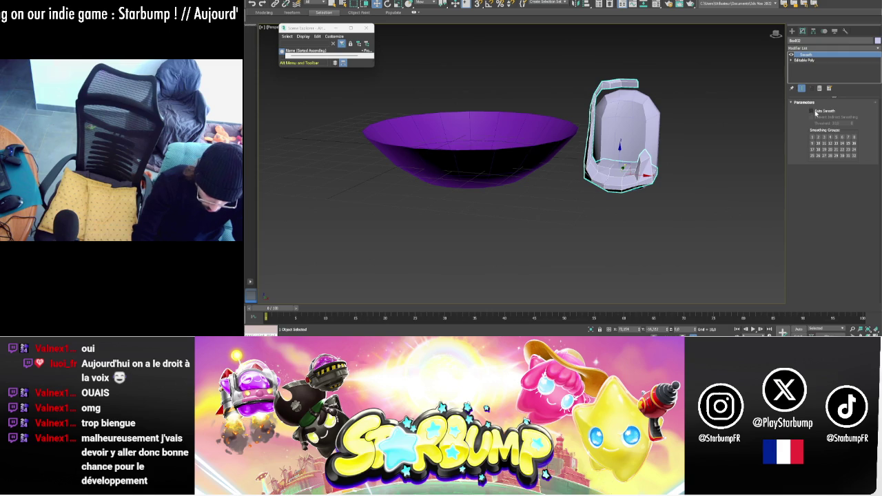
right_click(613, 190)
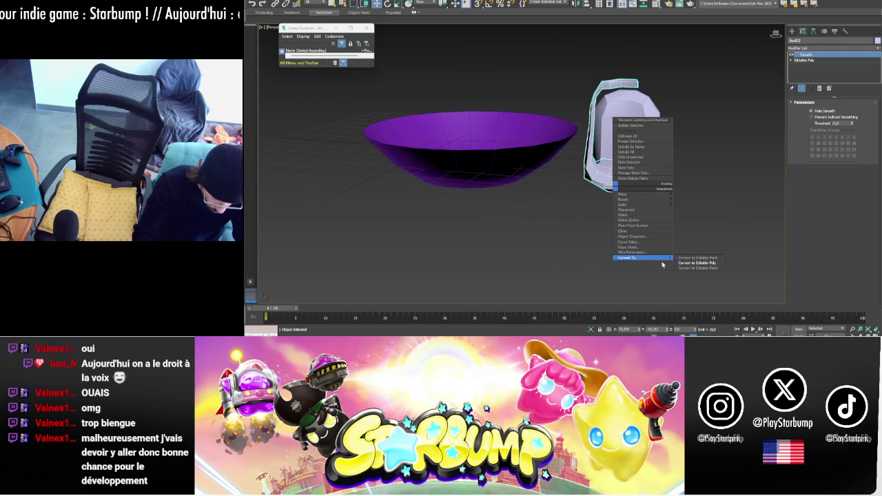
click(703, 265)
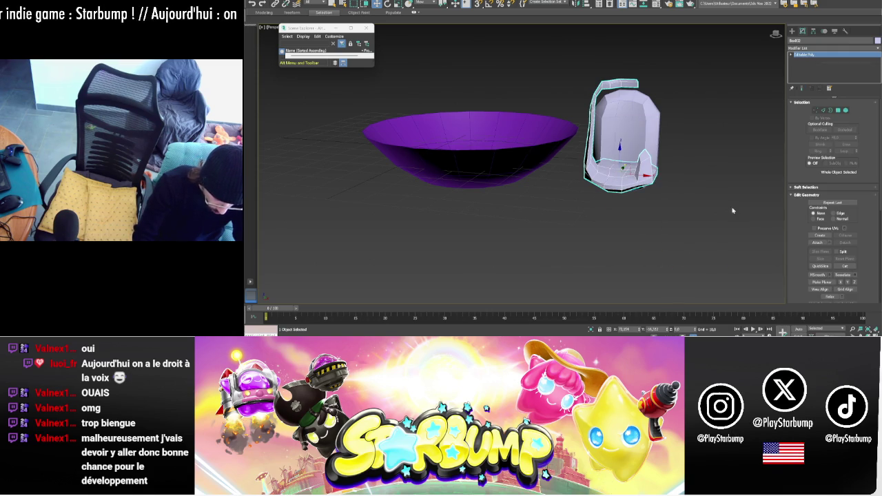
click(823, 110)
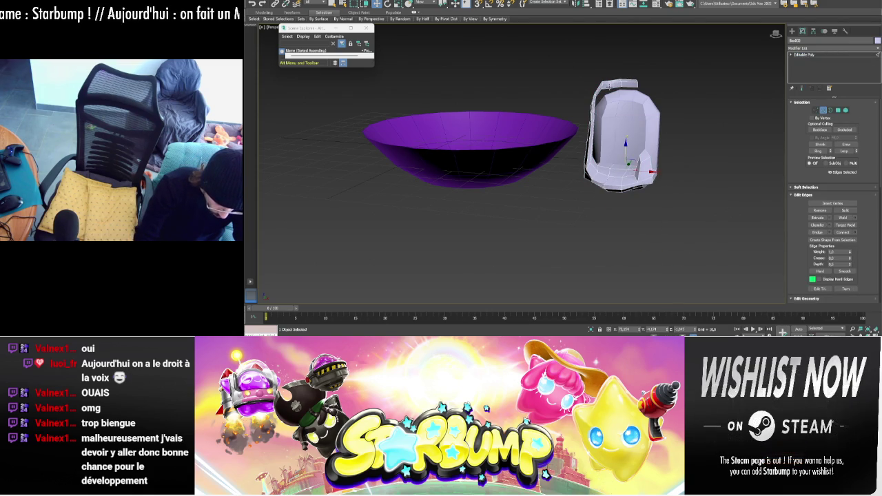
- Select a few edges on the white seat's top and left side, then return to object level
click(620, 83)
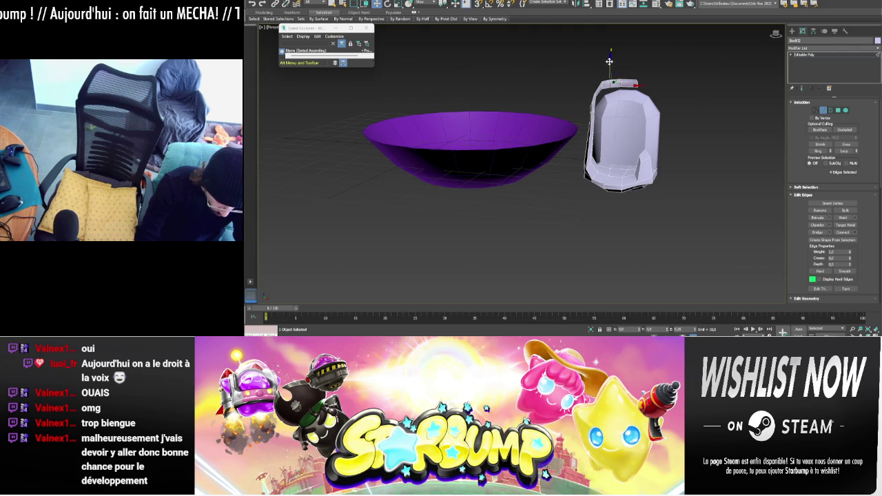
alt+middle_drag(609, 61, 719, 79)
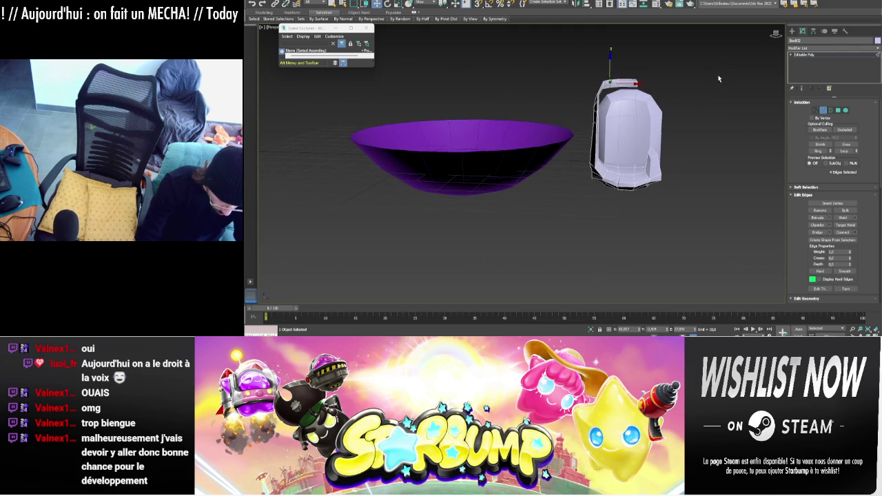
mouse_move(776, 52)
alt+middle_down()
mouse_move(735, 94)
mouse_move(678, 106)
alt+middle_up()
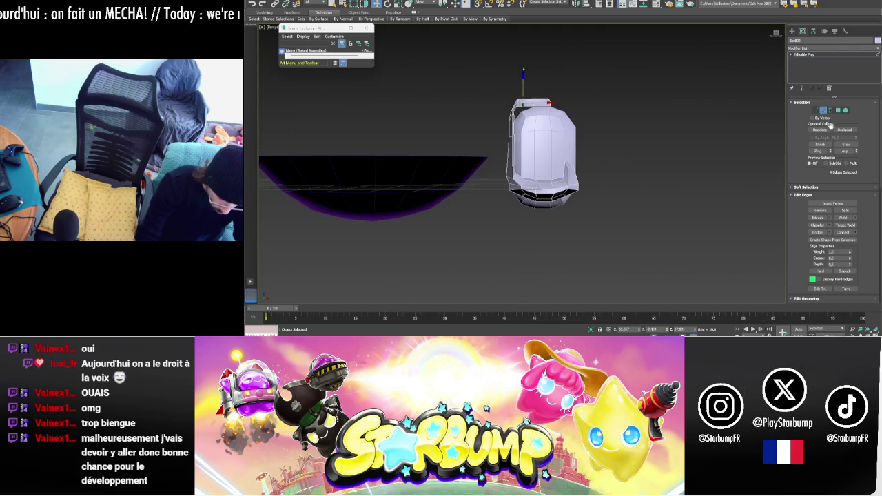
click(508, 156)
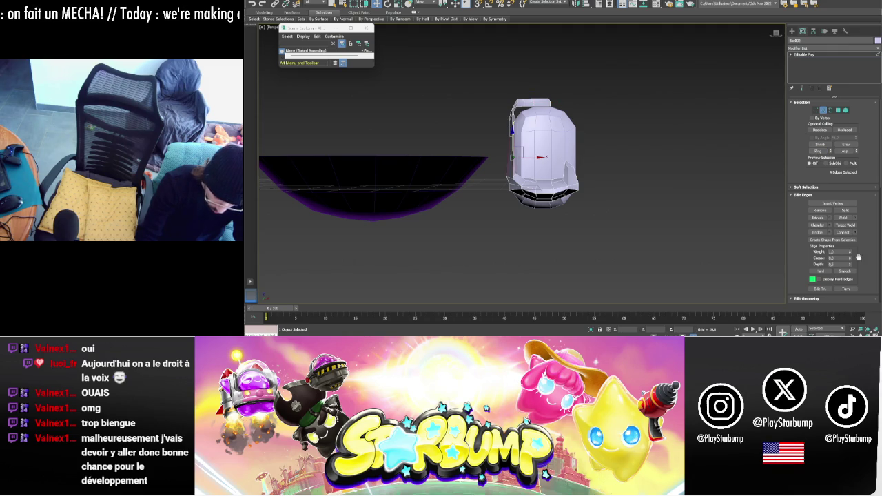
scroll(498, 172, up, 4)
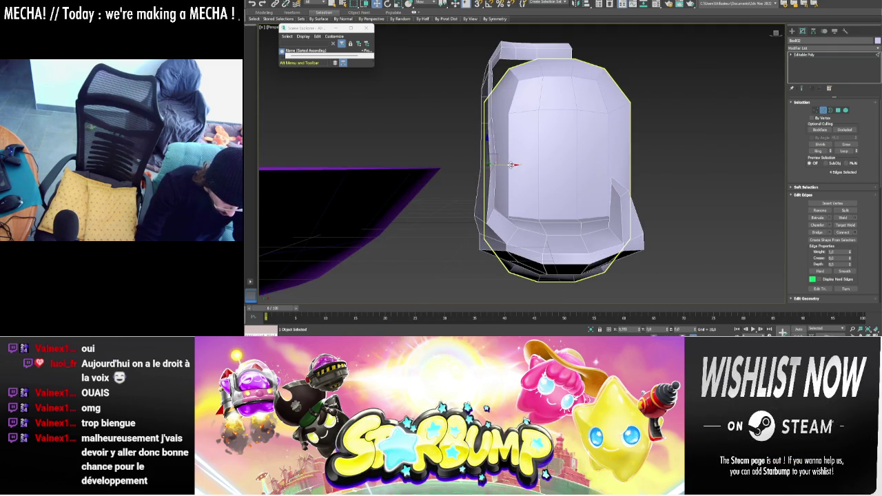
click(488, 122)
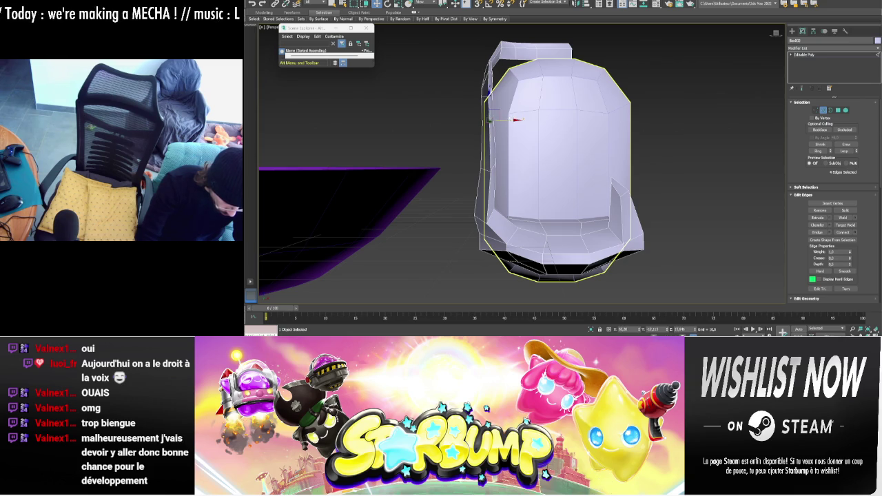
scroll(585, 107, down, 2)
alt+middle_drag(572, 110, 586, 106)
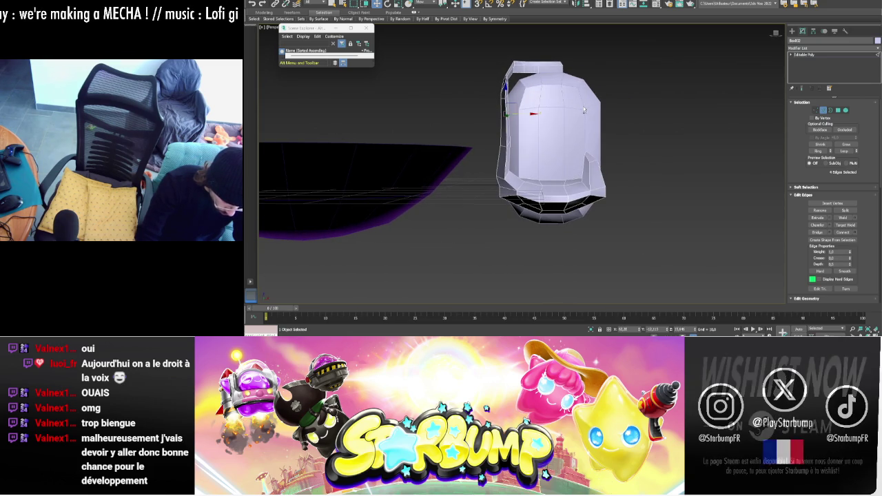
click(829, 112)
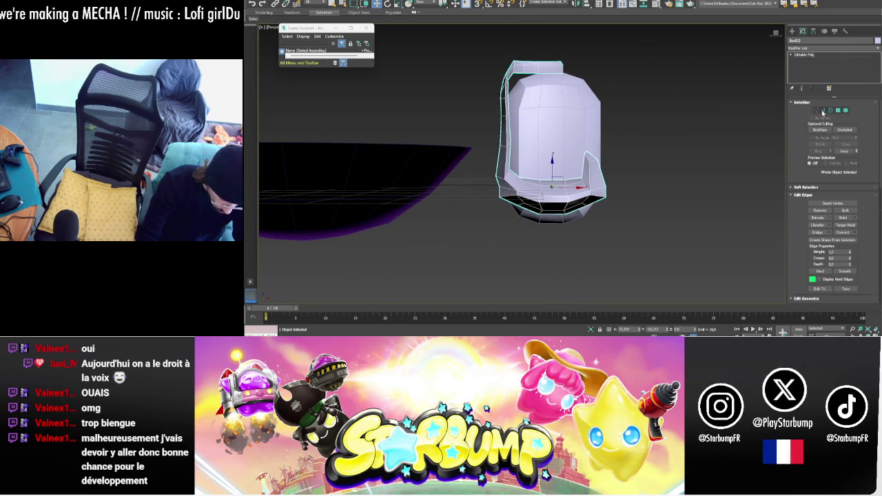
- Mirror the seat shell with an X-axis Symmetry modifier and collapse it to Editable Poly
click(819, 52)
text(sy)
key(Return)
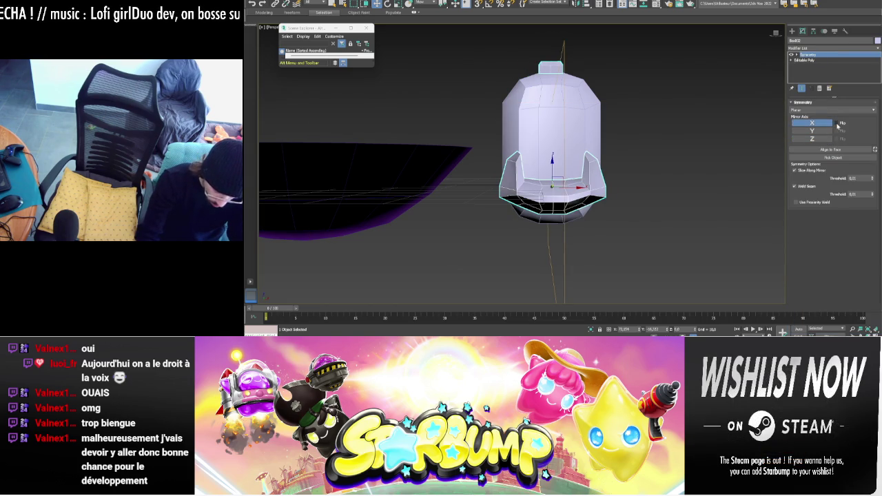
click(831, 123)
mouse_move(575, 155)
alt+middle_down()
mouse_move(579, 165)
mouse_move(681, 160)
mouse_move(697, 167)
mouse_move(689, 172)
alt+middle_up()
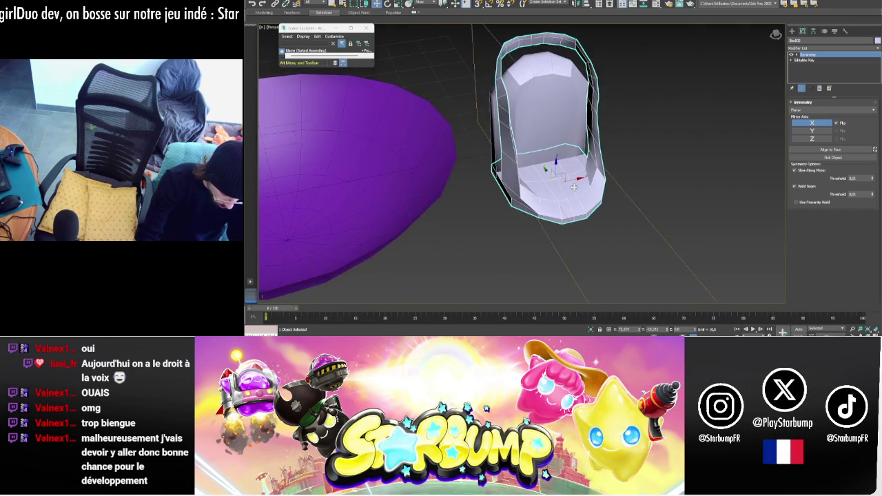
right_click(591, 185)
mouse_move(608, 258)
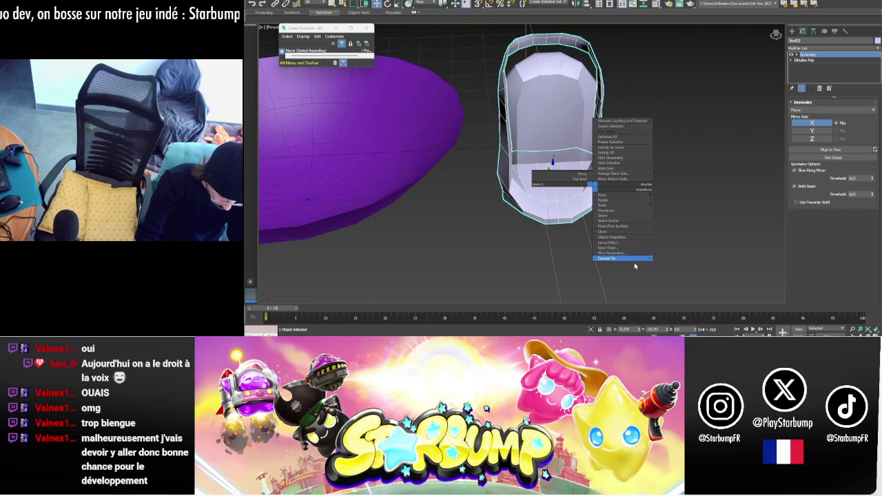
click(677, 264)
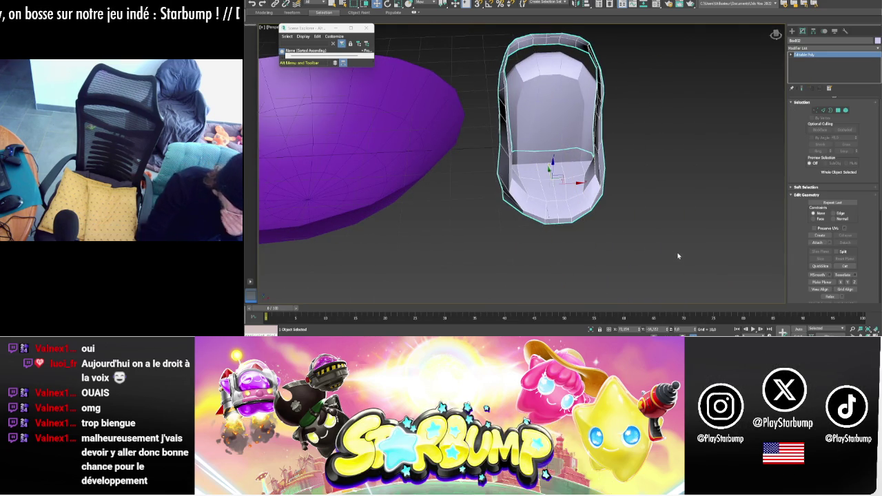
- From a side view, select the edge loop running along the seat shell's rim
mouse_move(688, 149)
alt+middle_down()
mouse_move(650, 146)
mouse_move(662, 160)
mouse_move(717, 153)
alt+middle_up()
alt+middle_drag(665, 69, 572, 77)
click(823, 110)
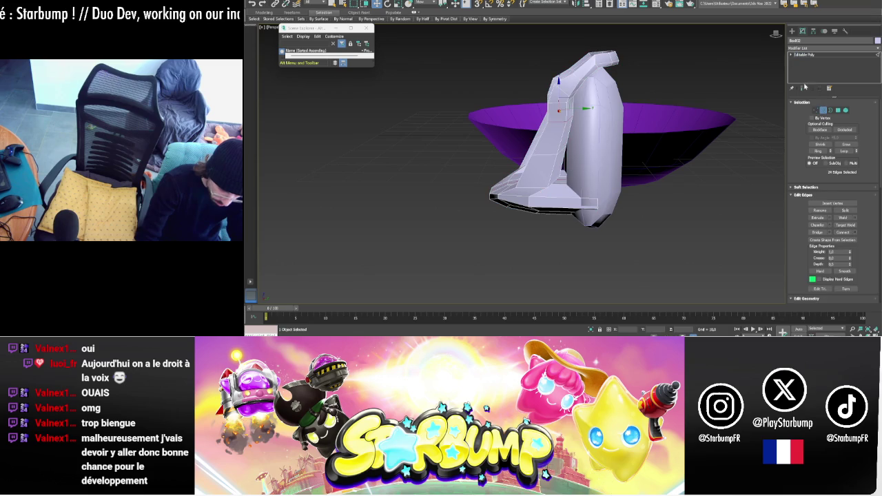
double_click(578, 78)
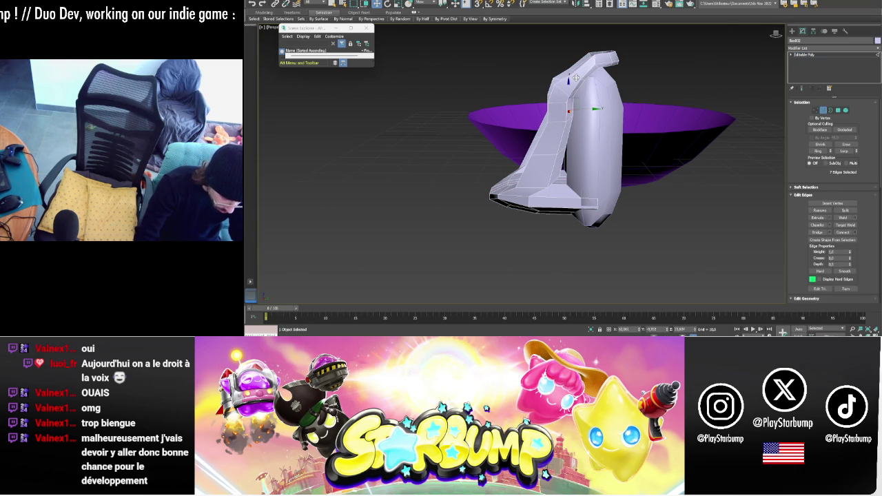
mouse_move(578, 77)
alt+middle_down()
mouse_move(590, 83)
mouse_move(574, 81)
mouse_move(580, 86)
mouse_move(610, 94)
alt+middle_up()
mouse_move(548, 120)
alt+middle_down()
mouse_move(571, 80)
mouse_move(662, 84)
mouse_move(606, 84)
mouse_move(625, 77)
mouse_move(656, 92)
mouse_move(658, 105)
mouse_move(646, 92)
mouse_move(657, 78)
alt+middle_up()
right_click(581, 253)
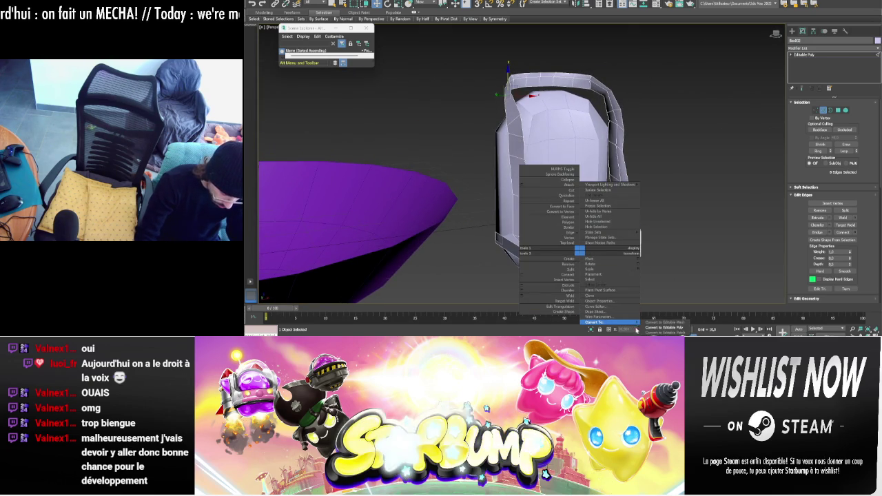
- Convert to Editable Poly, Shift-scale an independent squashed copy of the shell, then select all pieces
click(662, 327)
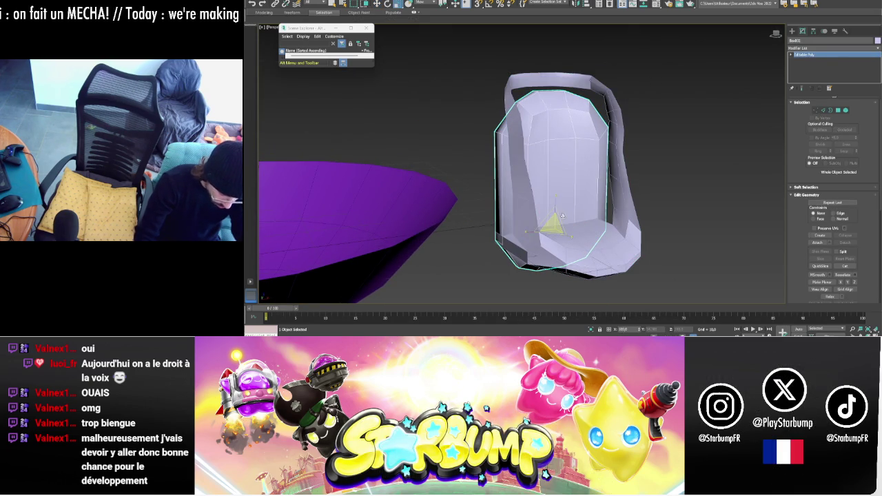
mouse_move(555, 201)
mouse_down()
mouse_move(566, 227)
mouse_move(557, 188)
mouse_move(560, 69)
mouse_up()
click(563, 194)
mouse_move(560, 69)
alt+middle_down()
mouse_move(584, 98)
mouse_move(643, 133)
mouse_move(533, 185)
alt+middle_up()
scroll(644, 134, down, 3)
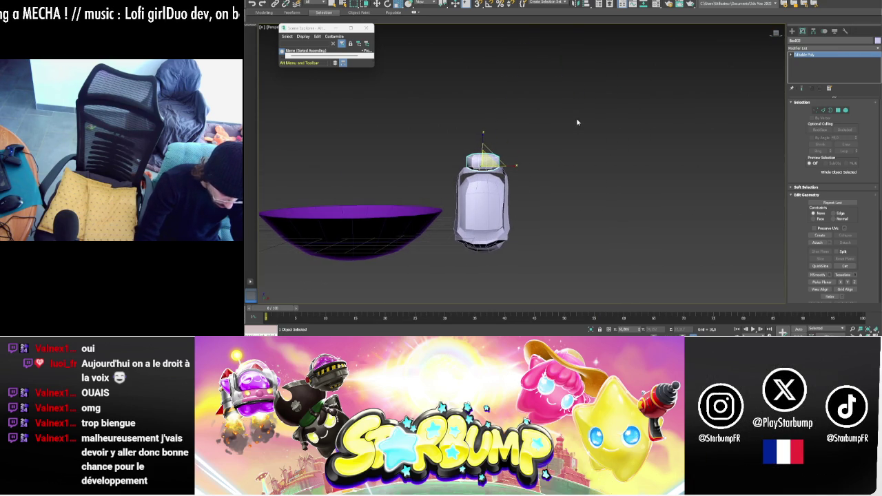
drag(446, 297, 427, 293)
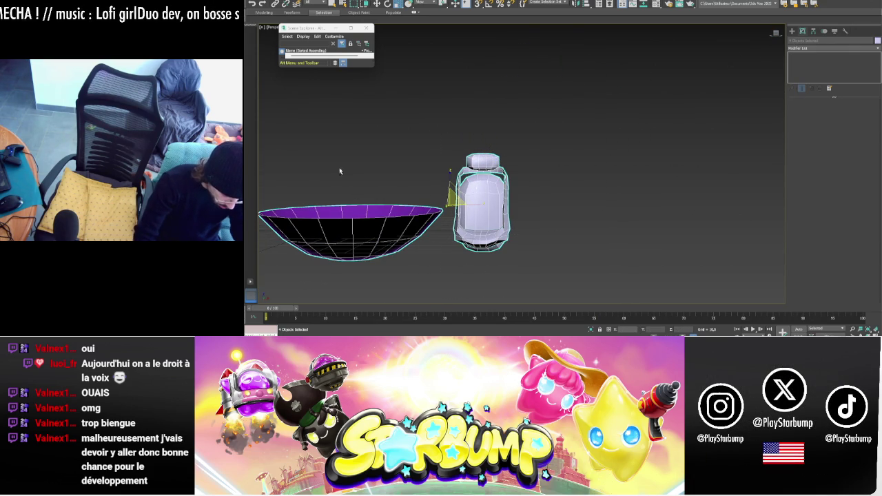
- Deselect the bowl and add an FFD 4x4x4 modifier to the three seat pieces
alt+drag(339, 167, 435, 296)
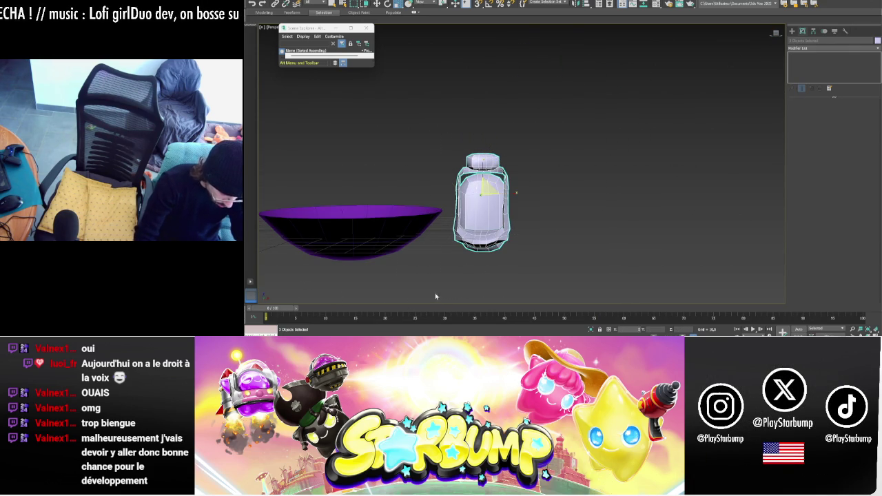
click(805, 47)
click(804, 70)
key(ctrl+z)
click(805, 47)
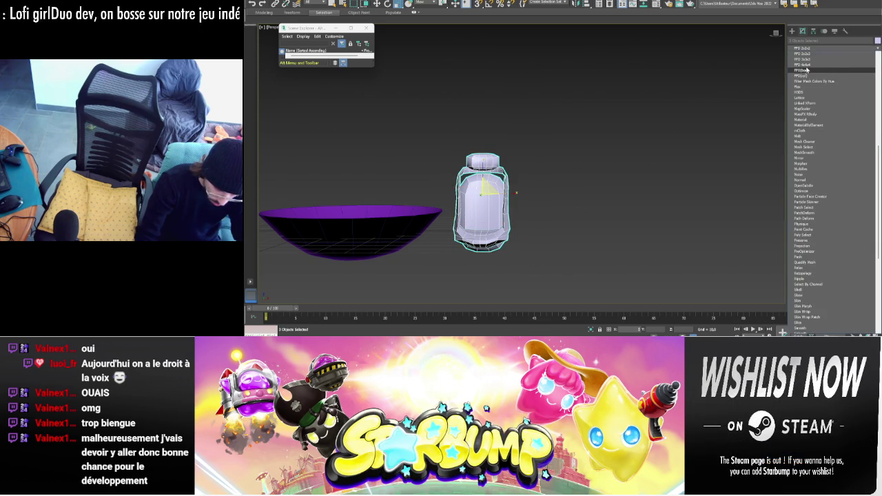
click(806, 65)
click(808, 61)
key(z)
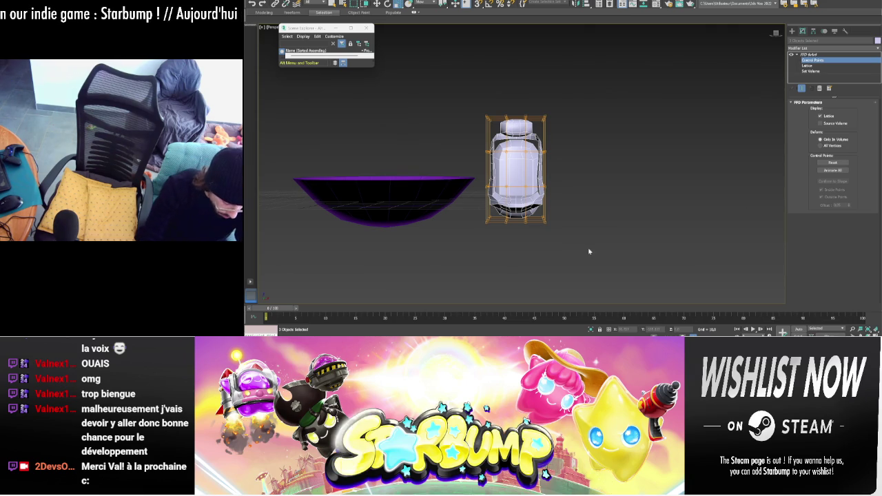
- Scale the bottom and middle rows of lattice points outward to flare the seat's base
drag(567, 246, 467, 210)
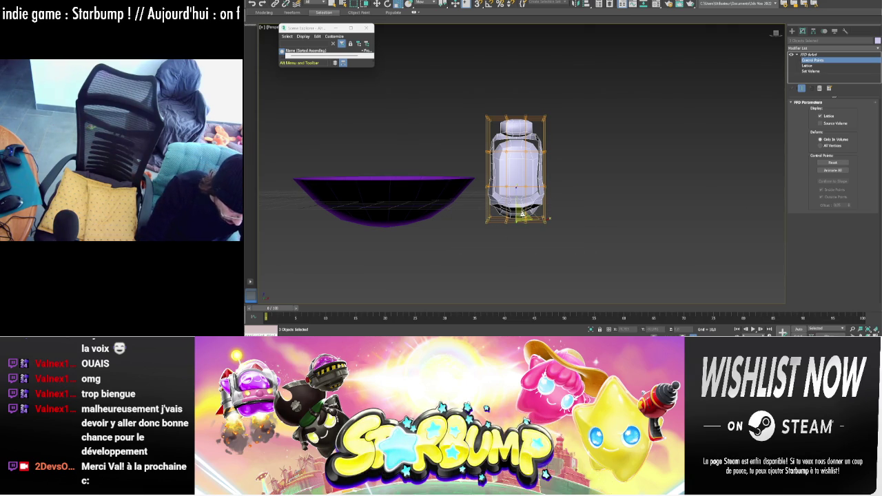
drag(522, 214, 513, 205)
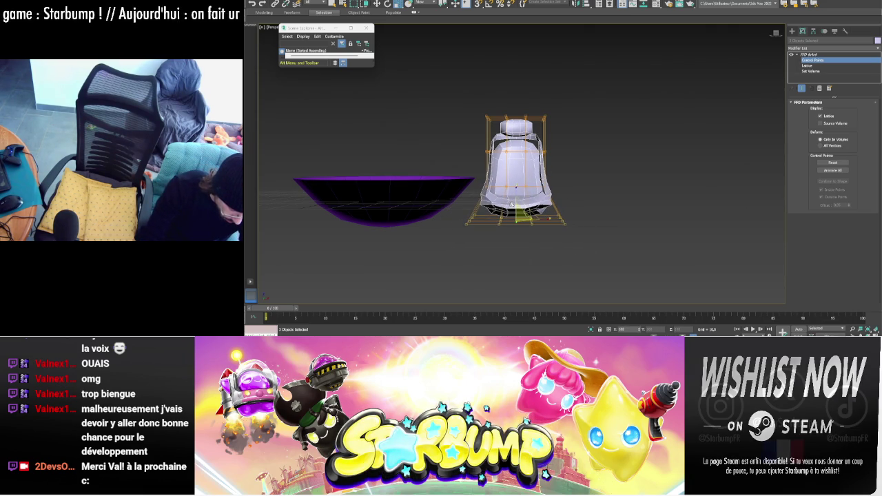
drag(573, 173, 460, 199)
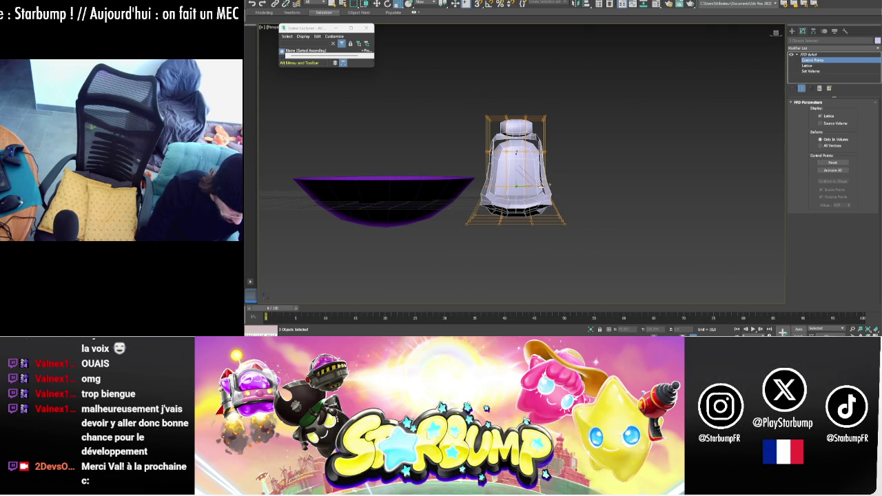
drag(543, 185, 549, 185)
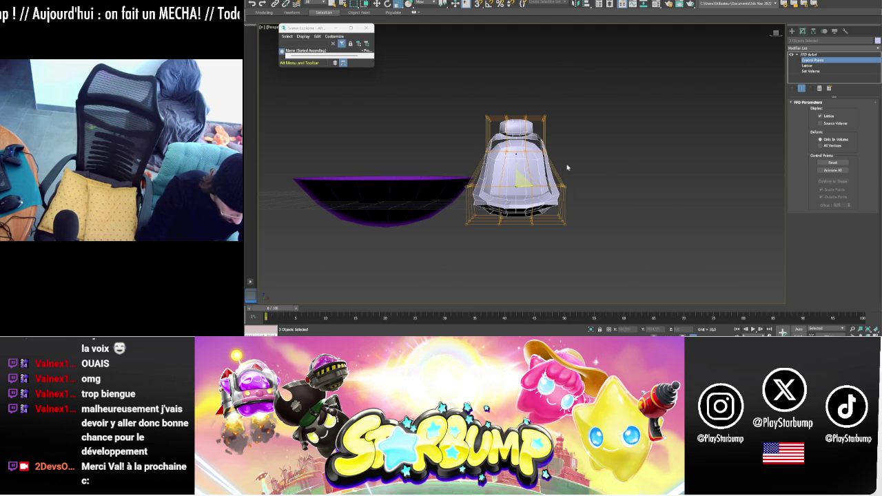
mouse_move(570, 147)
mouse_down()
mouse_move(524, 173)
mouse_move(532, 153)
mouse_up()
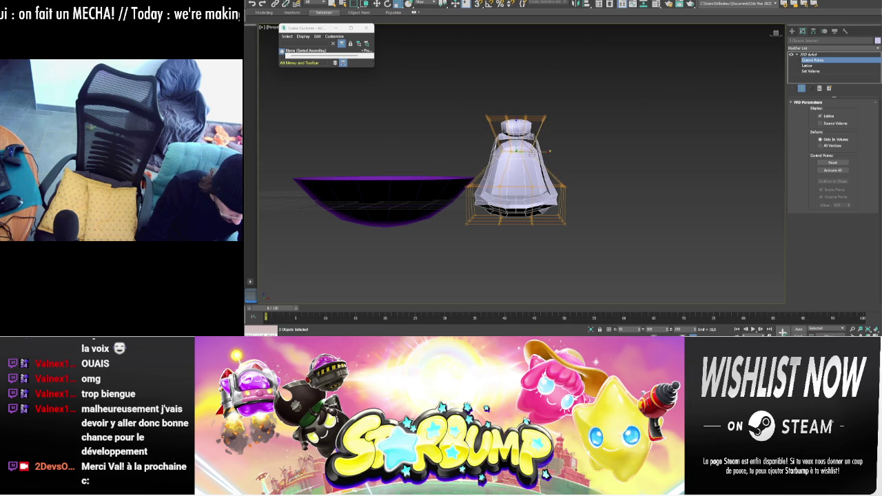
mouse_move(605, 142)
alt+middle_down()
mouse_move(627, 164)
mouse_move(737, 153)
mouse_move(698, 151)
alt+middle_up()
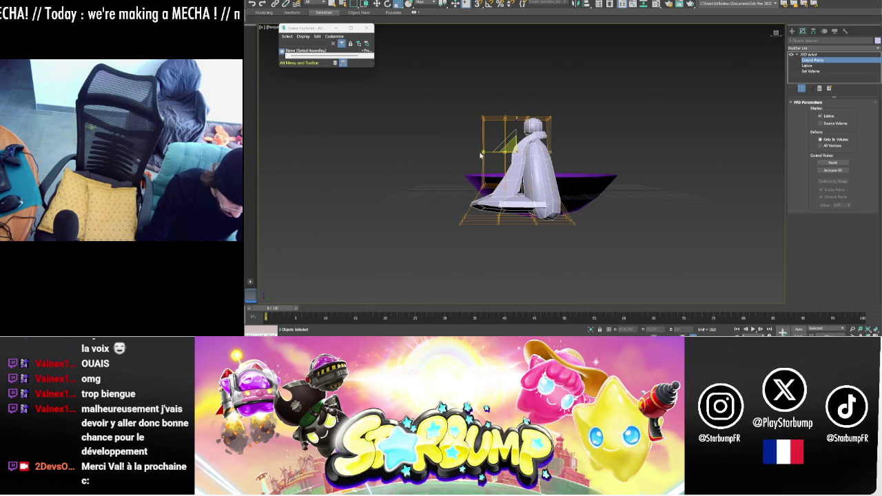
right_click(544, 165)
mouse_move(574, 237)
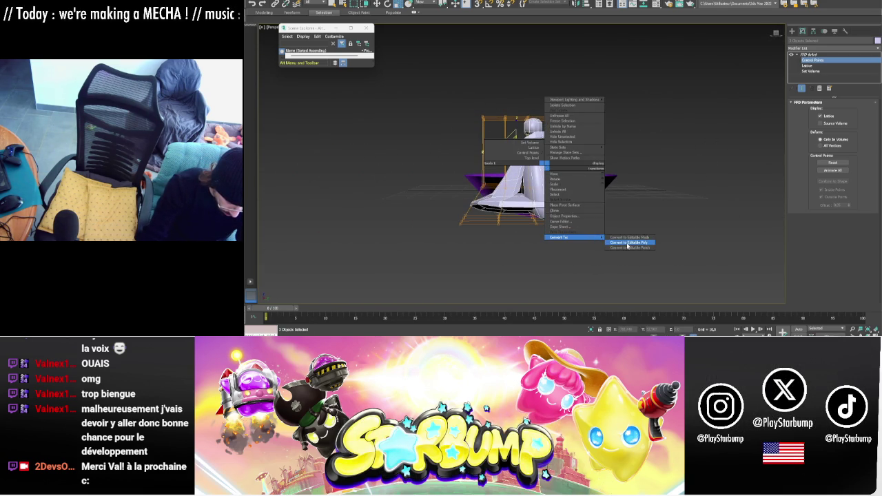
- Collapse the FFD into Editable Poly and shift the seat body's base polygons slightly left
click(628, 244)
alt+middle_drag(628, 244, 609, 178)
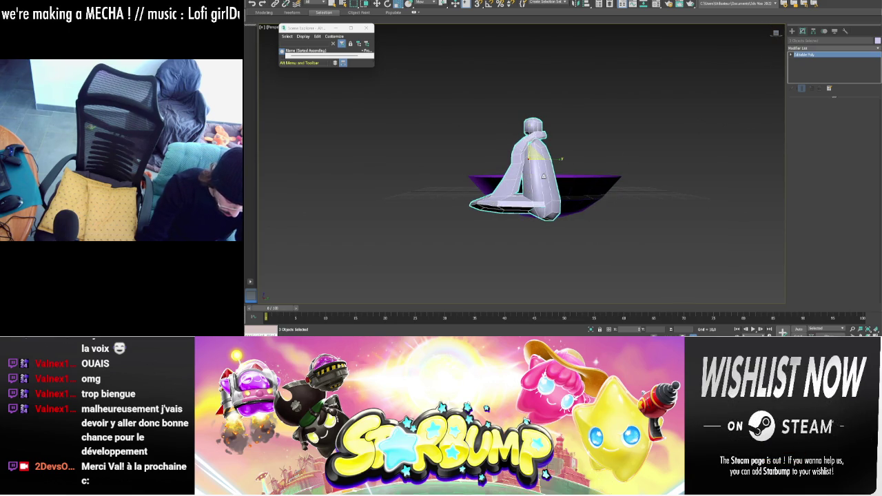
click(545, 173)
click(840, 112)
drag(619, 269, 522, 219)
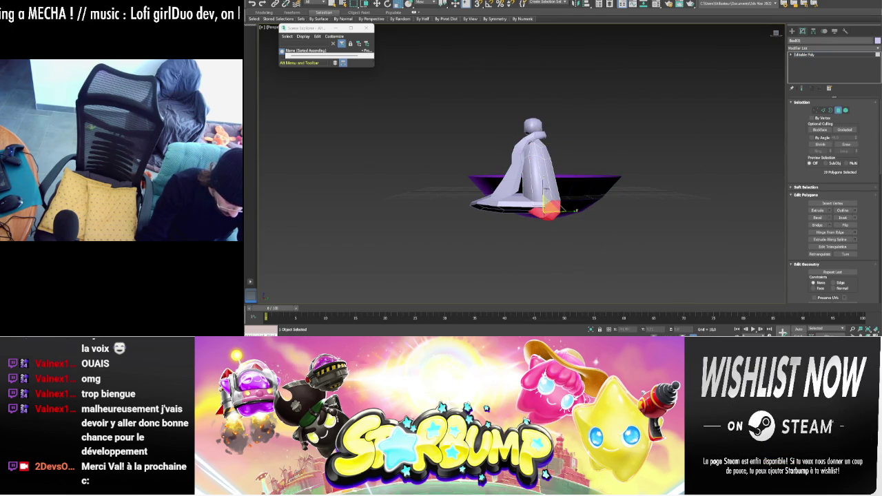
key(w)
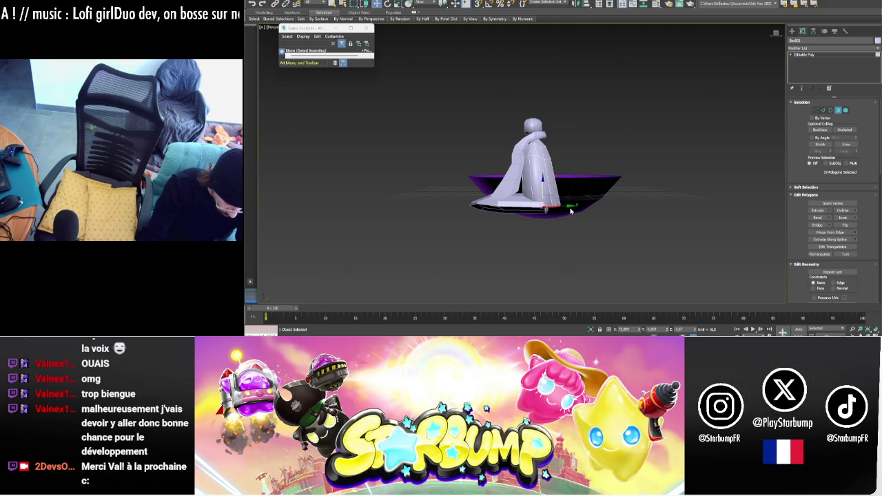
drag(570, 205, 558, 205)
mouse_move(558, 205)
alt+middle_down()
mouse_move(648, 184)
mouse_move(667, 191)
mouse_move(633, 180)
mouse_move(744, 135)
alt+middle_up()
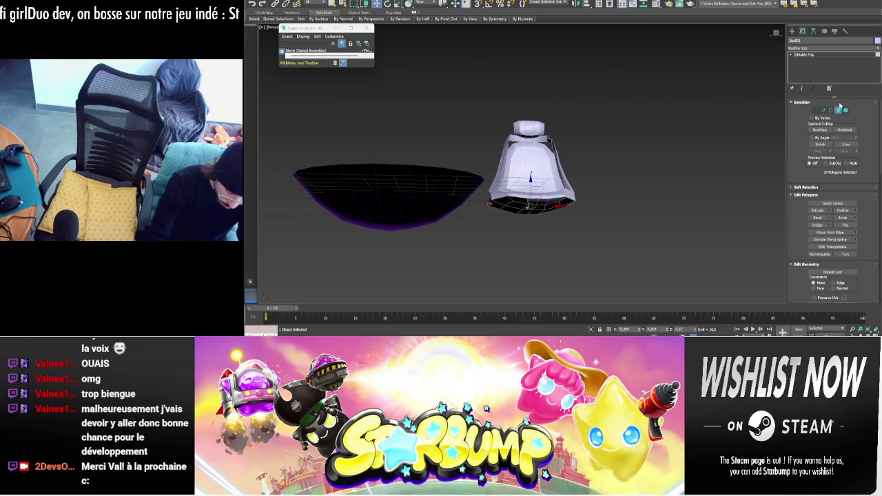
- Select the head piece on top of the seat and pick a polygon on its front
click(842, 111)
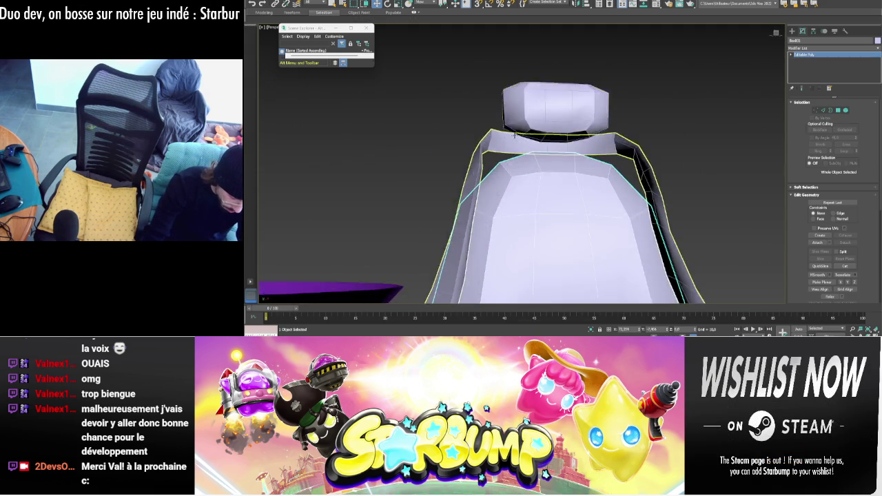
scroll(563, 131, up, 5)
click(552, 128)
alt+middle_drag(552, 128, 832, 130)
click(839, 112)
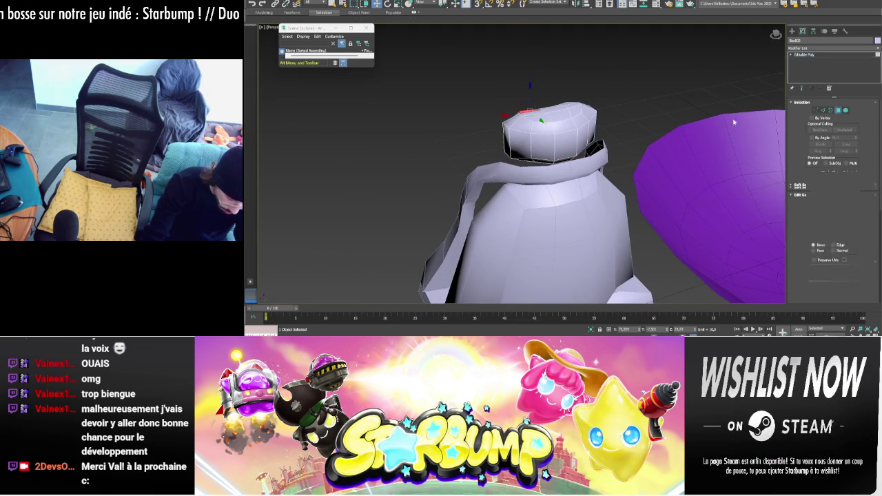
click(572, 139)
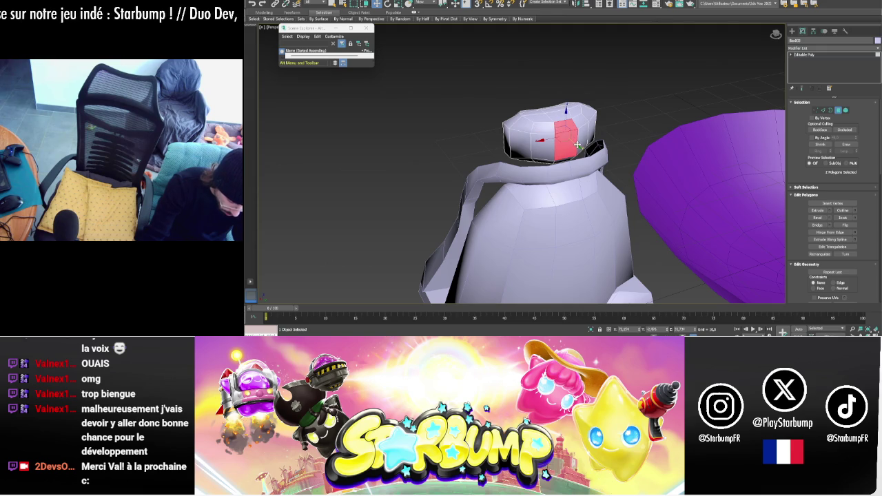
- Switch the figure to Element sub-object level and frame both bowl and figure
alt+middle_drag(582, 150, 647, 150)
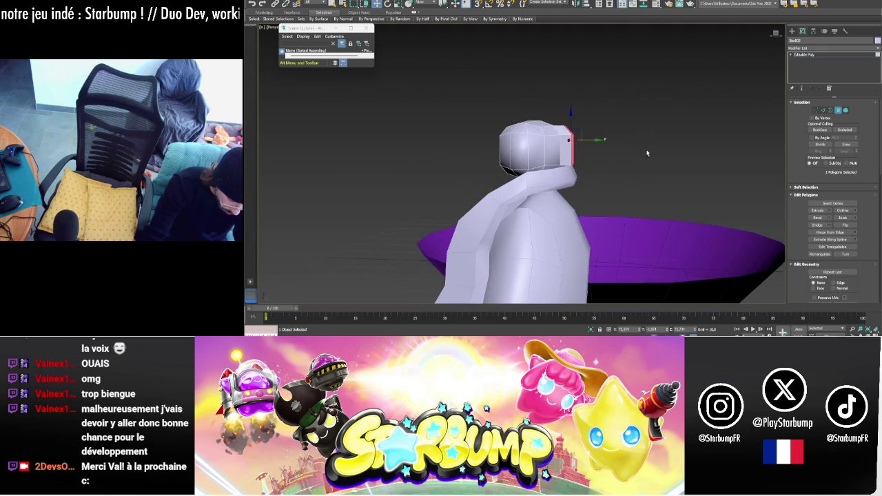
alt+middle_drag(606, 123, 527, 125)
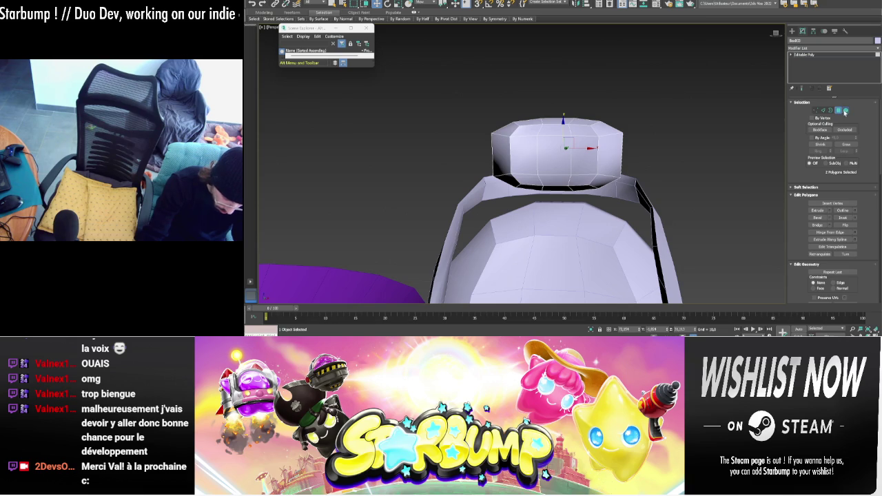
click(845, 112)
scroll(607, 193, down, 5)
mouse_move(607, 193)
alt+middle_down()
mouse_move(672, 191)
mouse_move(704, 201)
mouse_move(710, 213)
mouse_move(766, 190)
mouse_move(757, 186)
mouse_move(765, 190)
alt+middle_up()
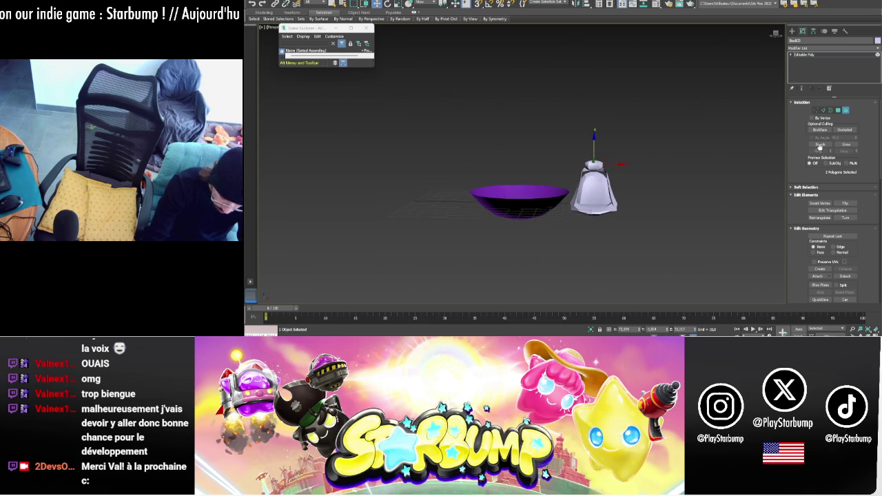
- Move the white seat figure into the purple bowl
click(818, 276)
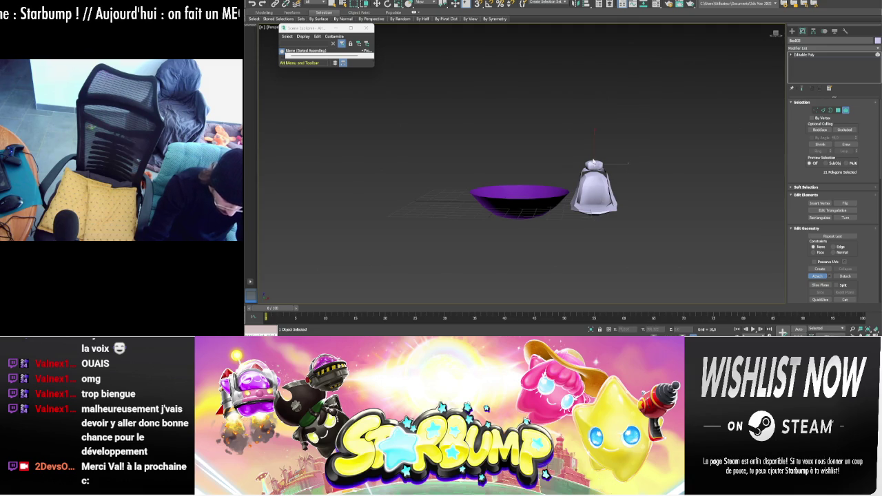
mouse_move(635, 199)
alt+middle_down()
mouse_move(706, 195)
mouse_move(658, 185)
alt+middle_up()
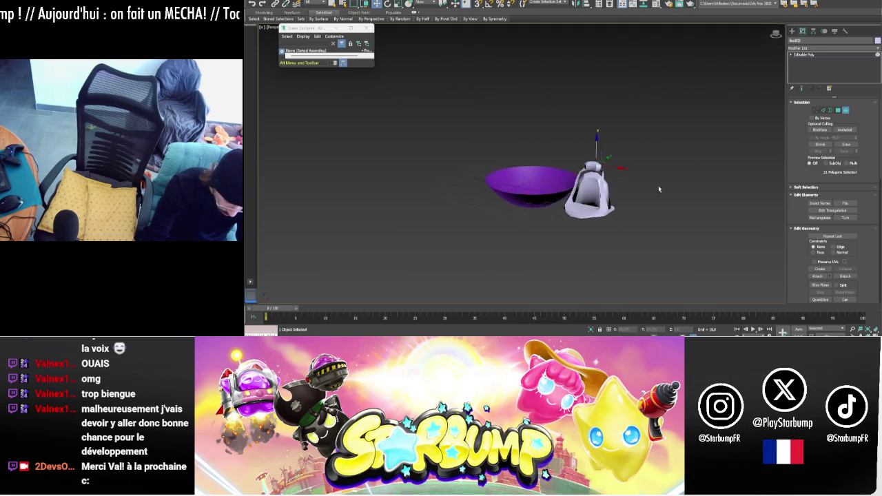
click(847, 114)
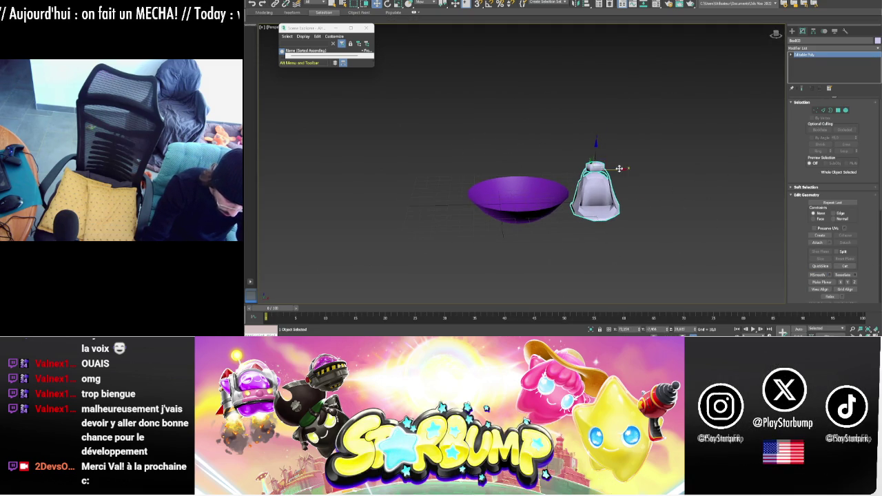
mouse_move(617, 176)
mouse_down()
mouse_move(538, 177)
mouse_move(511, 161)
mouse_up()
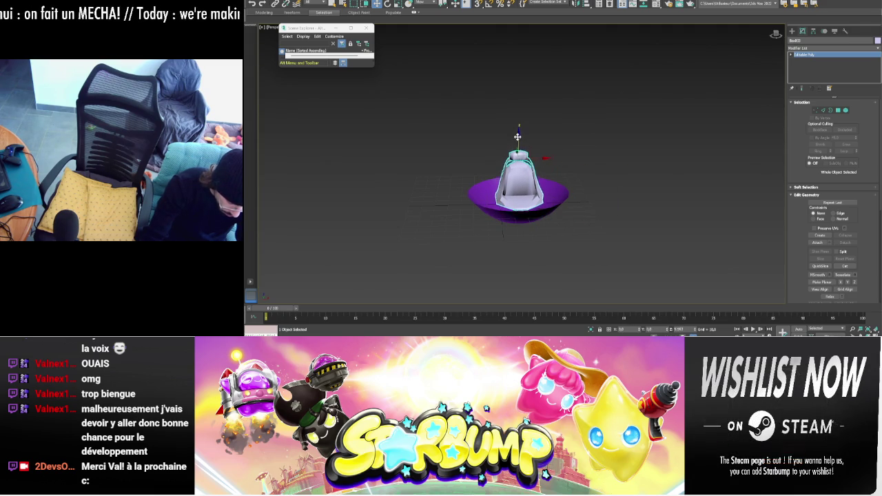
- Shift-drag the figure to pull out a copy of it
mouse_move(519, 147)
alt+middle_down()
mouse_move(638, 166)
mouse_move(635, 159)
alt+middle_up()
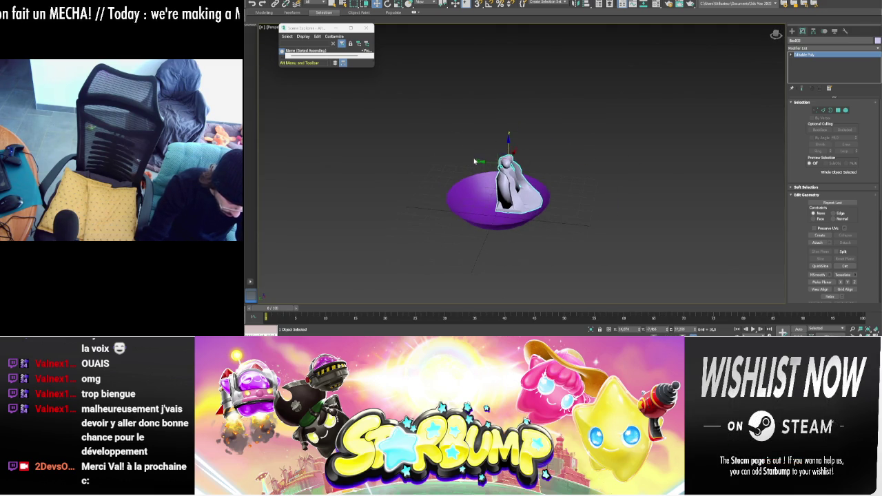
mouse_move(472, 161)
alt+middle_down()
mouse_move(596, 151)
mouse_move(573, 140)
mouse_move(561, 146)
mouse_move(598, 149)
mouse_move(765, 62)
mouse_move(687, 127)
mouse_move(517, 222)
alt+middle_up()
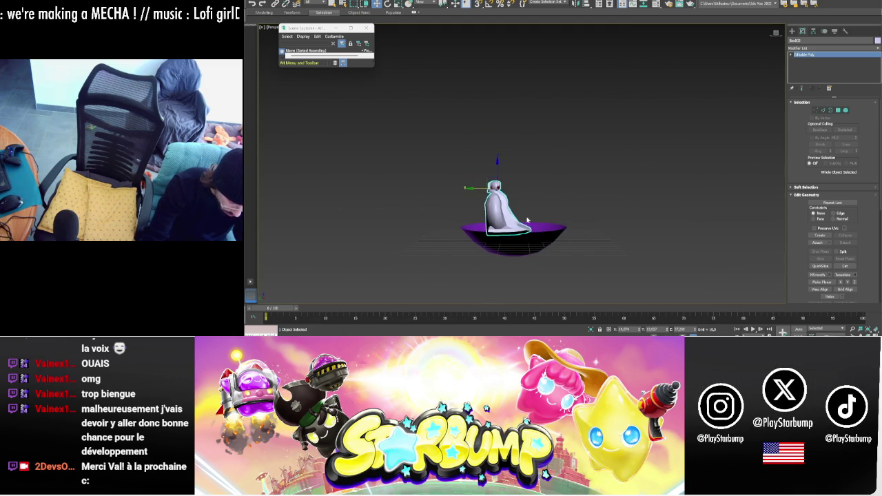
scroll(518, 222, up, 2)
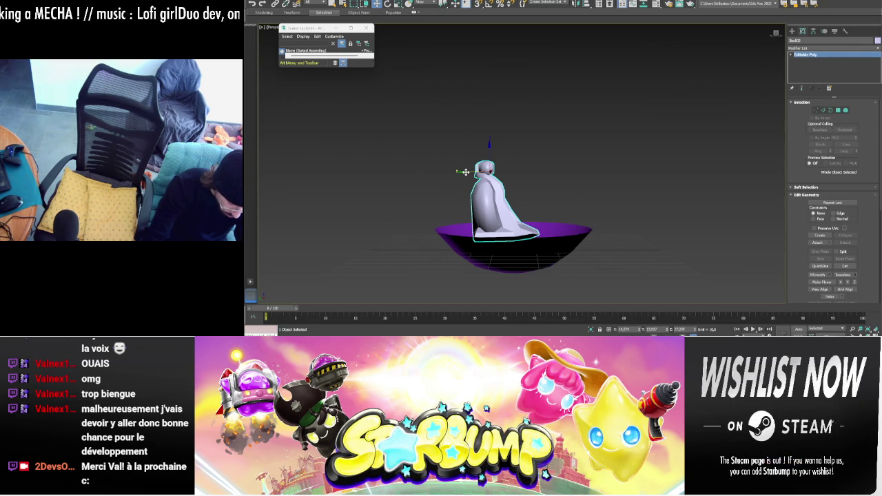
shift+drag(466, 172, 549, 173)
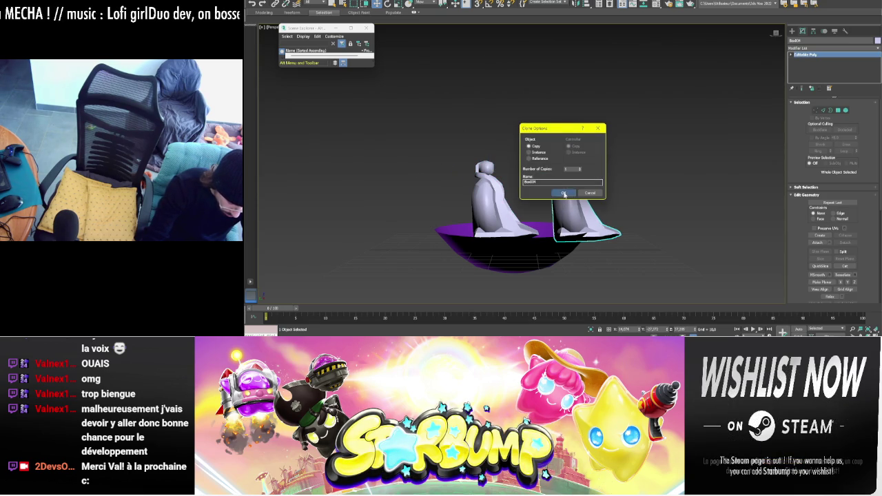
- Make the clone an independent Copy and rotate it about Z to 170° facing the first
click(564, 193)
drag(579, 173, 640, 178)
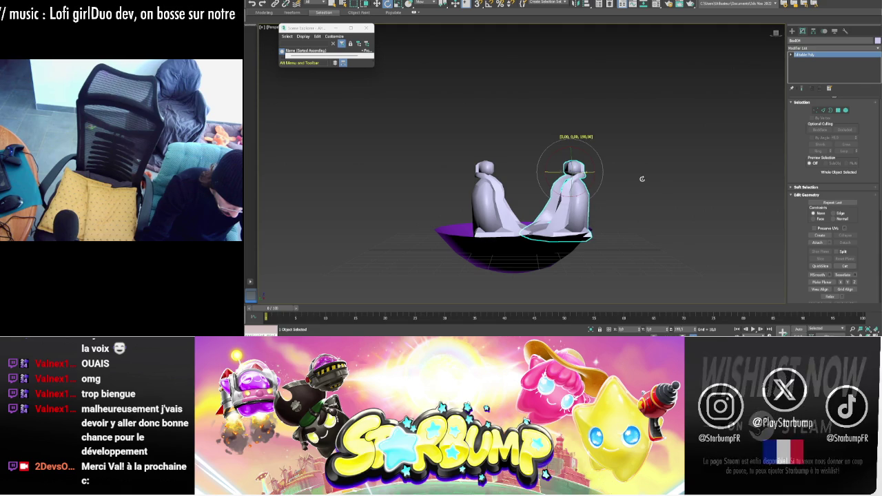
mouse_move(640, 178)
alt+middle_down()
mouse_move(686, 196)
mouse_move(538, 59)
alt+middle_up()
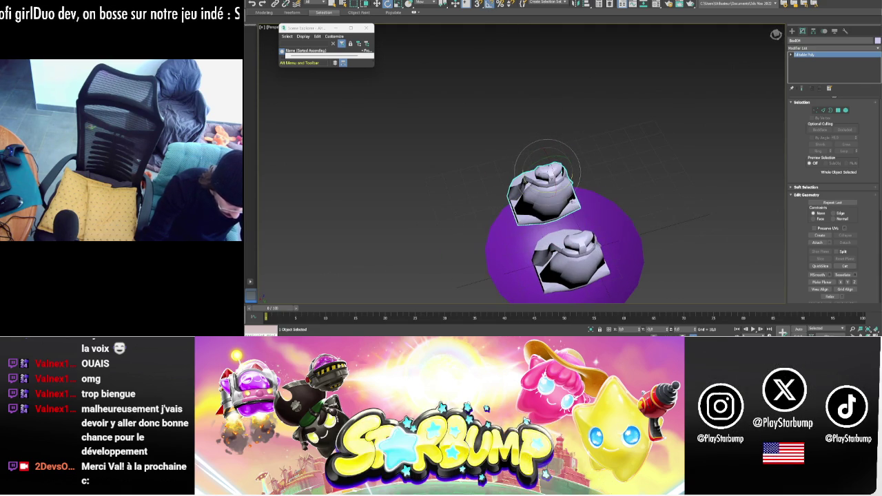
mouse_move(560, 190)
mouse_down()
mouse_move(555, 168)
mouse_move(571, 205)
mouse_up()
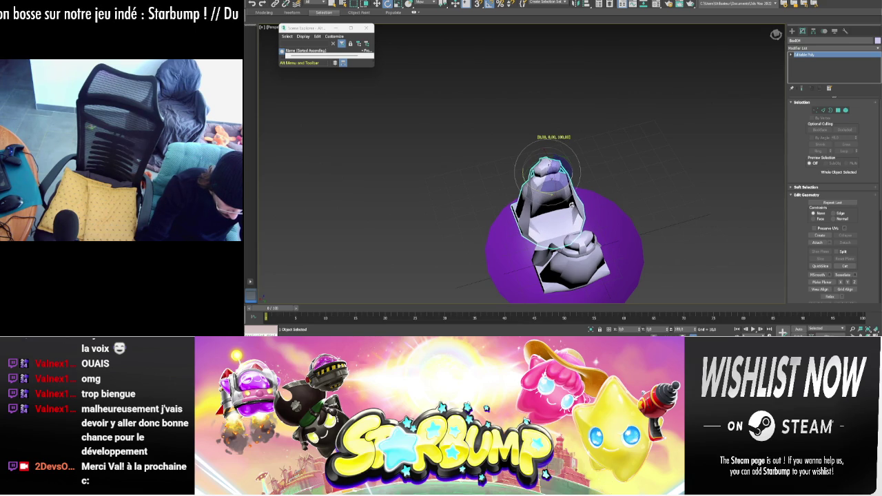
mouse_move(666, 205)
alt+middle_down()
mouse_move(626, 184)
mouse_move(633, 190)
alt+middle_up()
click(846, 111)
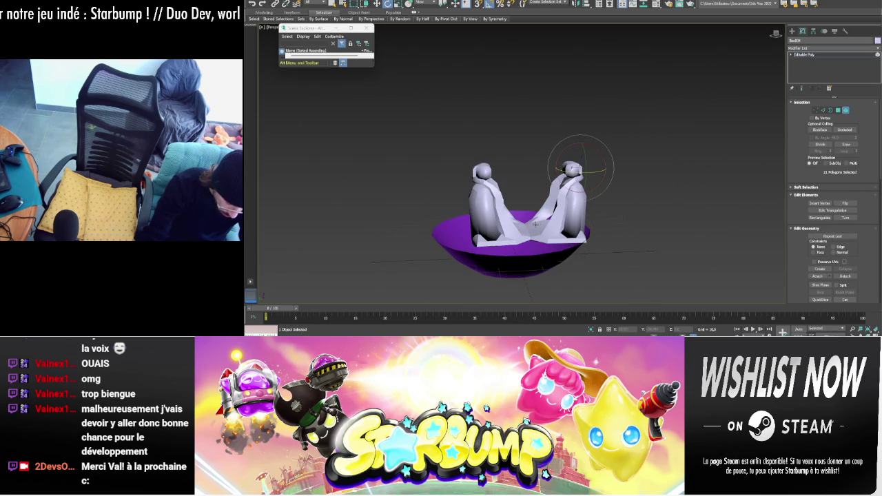
- Delete the copy's extra element, leaving one side piece, and scale it down
click(560, 233)
click(588, 169)
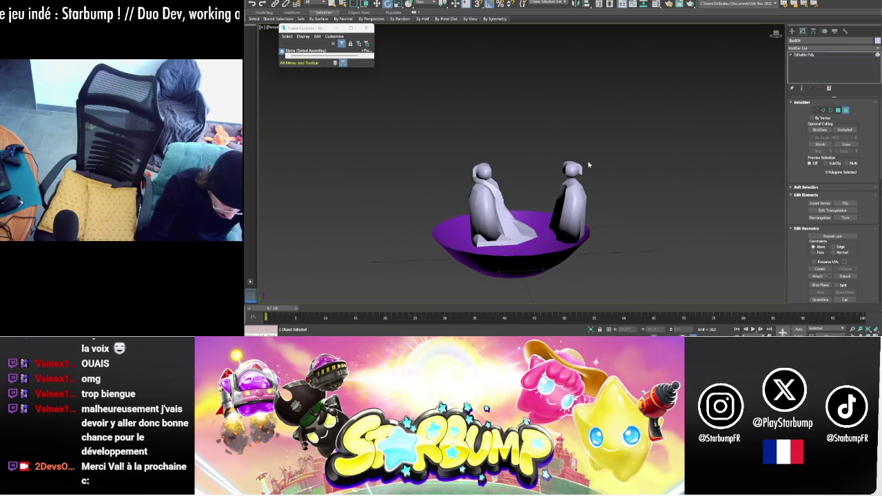
key(Delete)
click(846, 110)
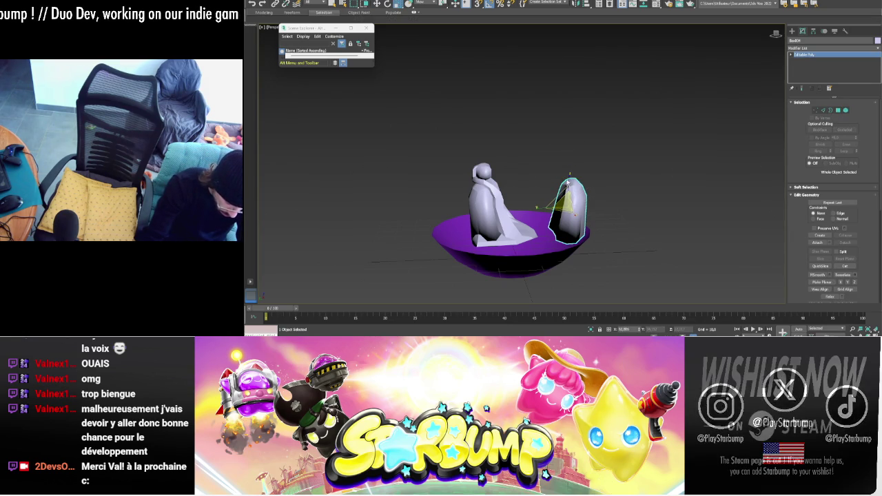
drag(564, 200, 571, 186)
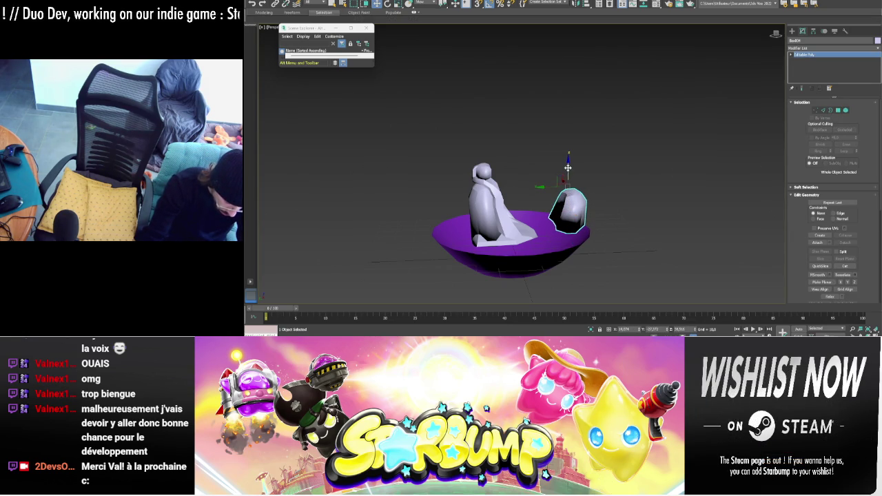
mouse_move(564, 180)
alt+middle_down()
mouse_move(653, 198)
mouse_move(678, 186)
mouse_move(599, 199)
alt+middle_up()
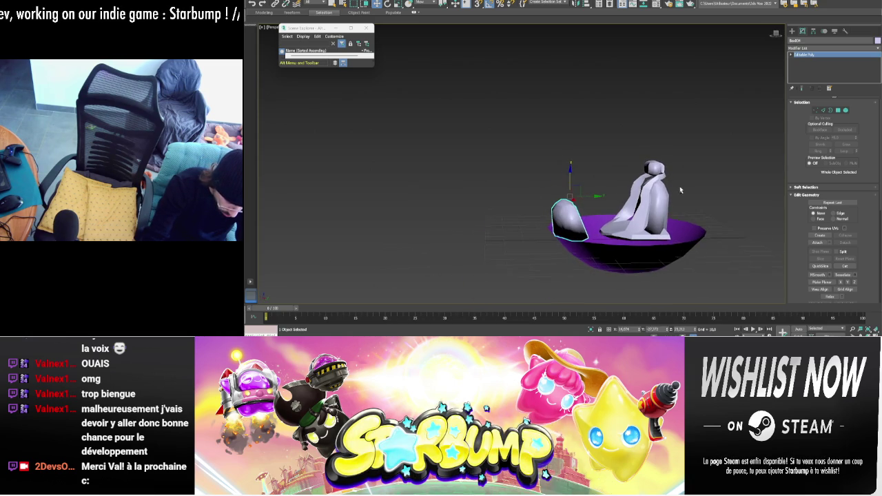
- Tilt the side piece outward, rotating it to about 175°
key(e)
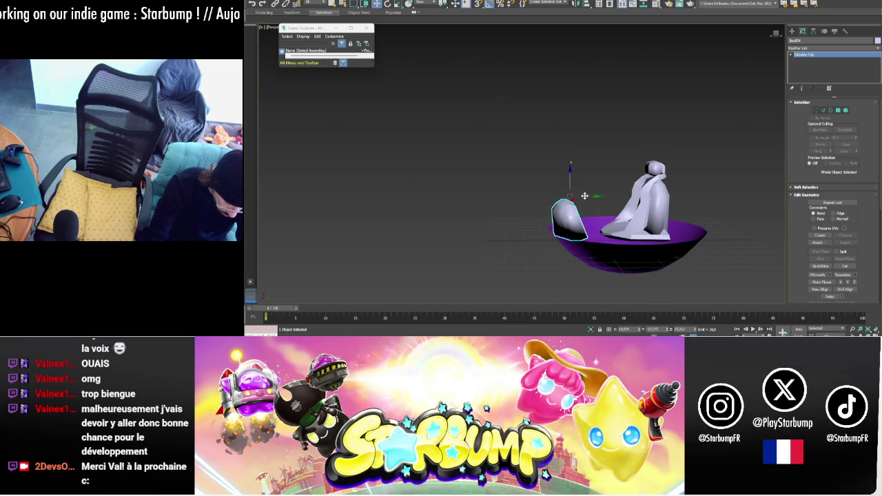
mouse_move(584, 199)
mouse_down()
mouse_move(611, 205)
mouse_move(599, 205)
mouse_up()
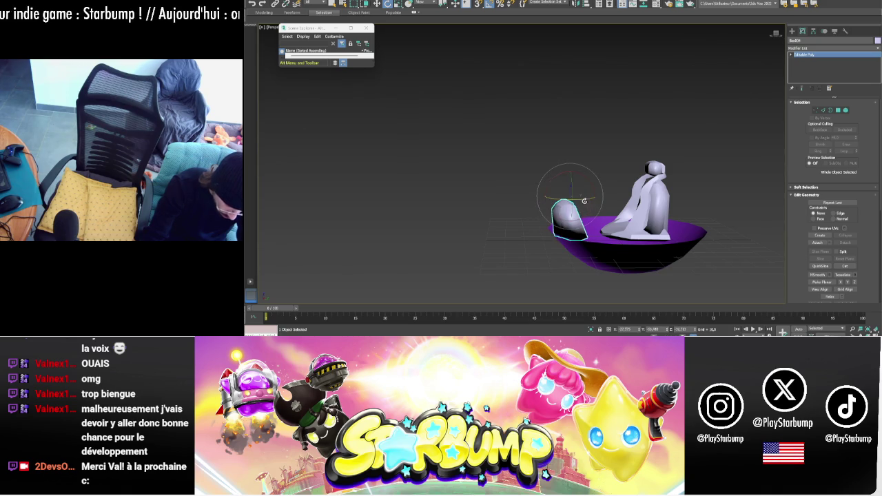
mouse_move(584, 201)
alt+middle_down()
mouse_move(650, 205)
mouse_move(630, 205)
alt+middle_up()
drag(570, 201, 590, 201)
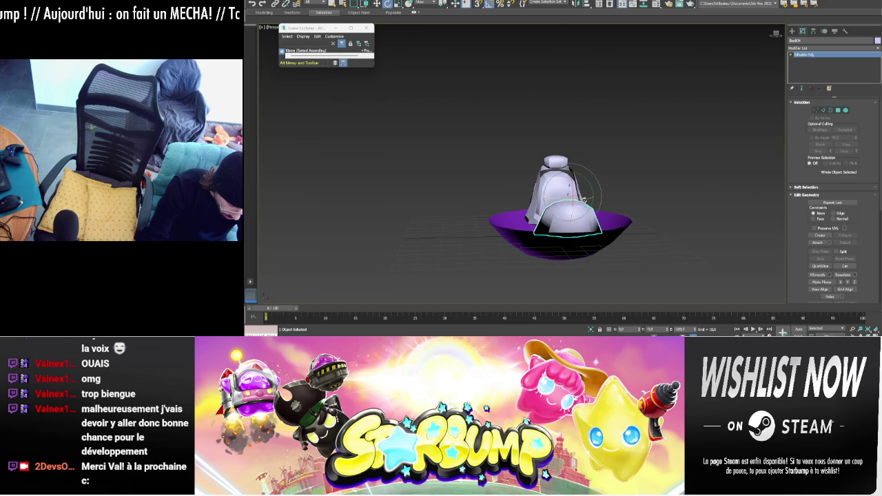
alt+middle_drag(585, 199, 585, 219)
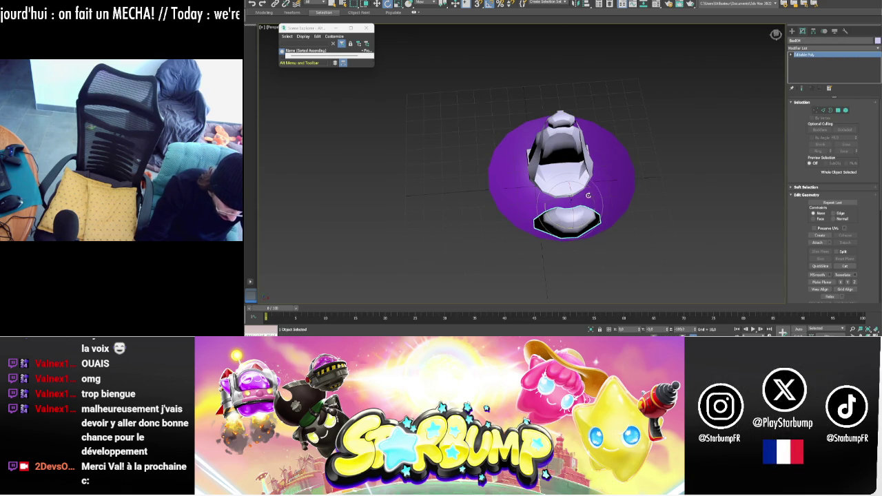
alt+middle_drag(585, 195, 586, 213)
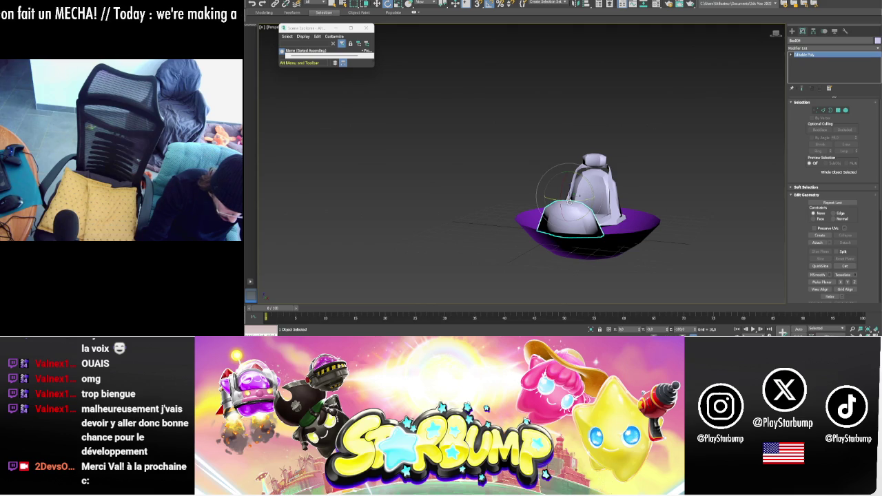
drag(571, 201, 598, 208)
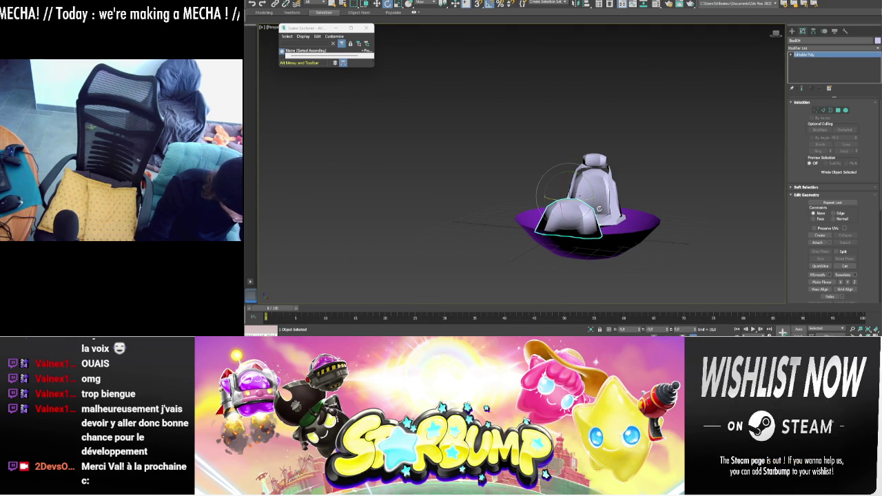
- Move the side piece along the purple bowl's rim
alt+middle_drag(640, 208, 587, 201)
key(w)
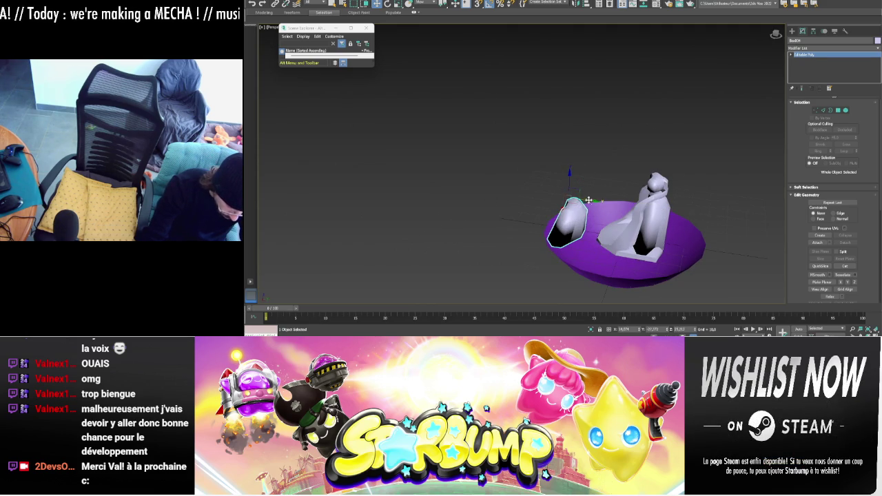
mouse_move(588, 201)
mouse_down()
mouse_move(596, 202)
mouse_move(590, 183)
mouse_up()
key(e)
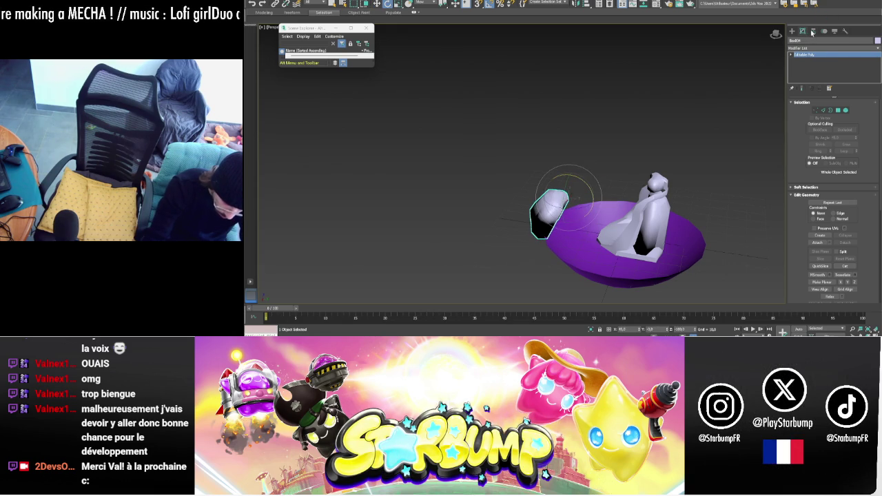
- Reposition the small side piece's pivot point with Affect Pivot Only
click(813, 32)
click(830, 73)
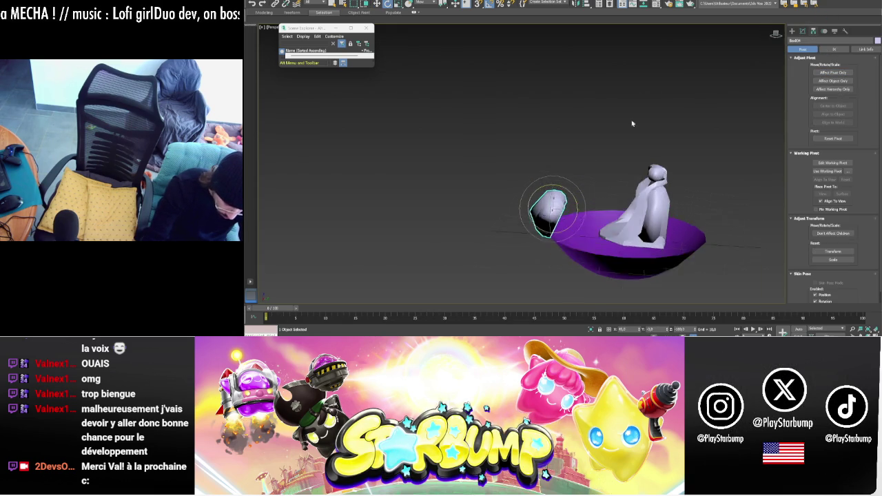
alt+middle_drag(640, 113, 571, 214)
key(w)
drag(574, 211, 595, 208)
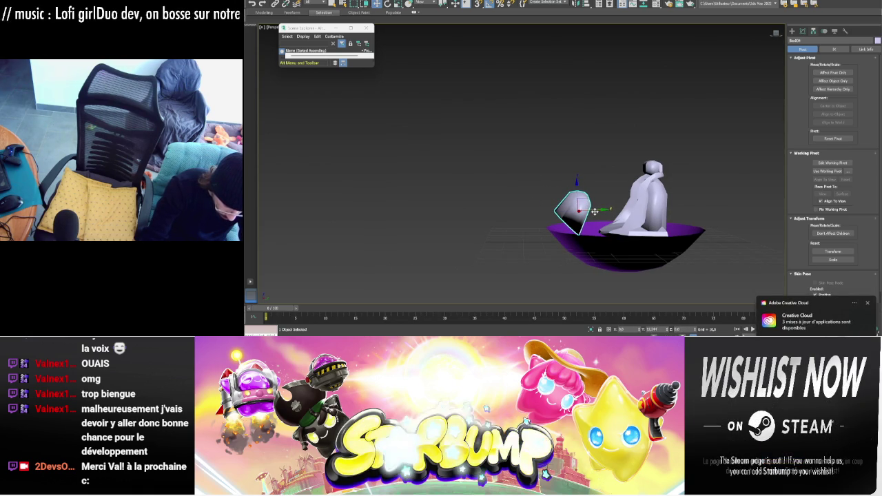
- Bring up the side piece's Modify settings and toggle Polygon sub-object mode
click(804, 31)
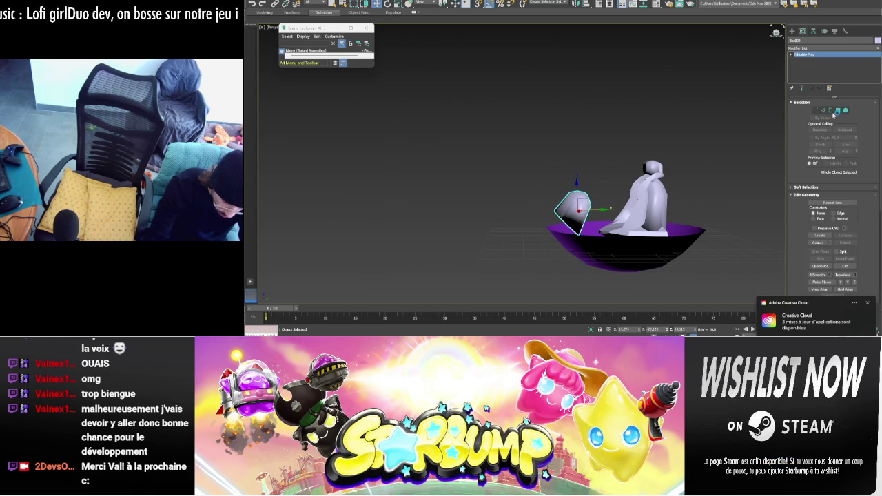
click(842, 111)
mouse_move(562, 167)
alt+middle_down()
mouse_move(605, 160)
mouse_move(573, 218)
alt+middle_up()
- Select the small side piece's faces, removing the head faces from the selection
key(6)
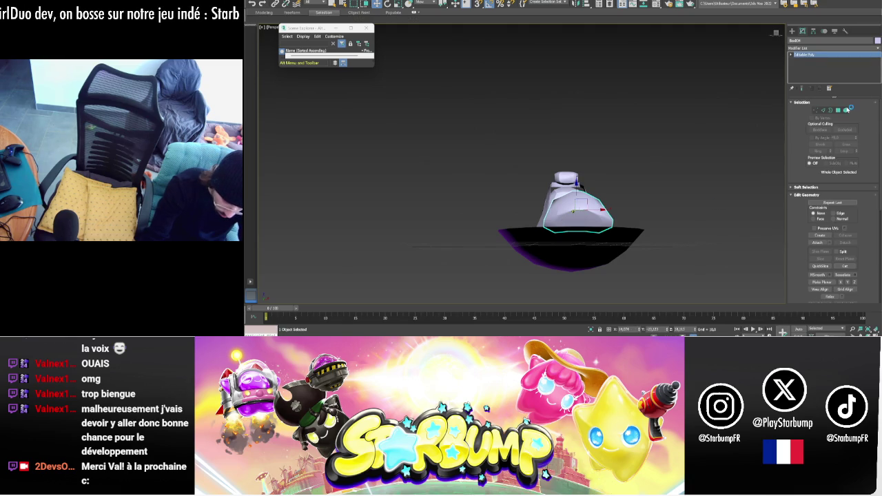
click(841, 111)
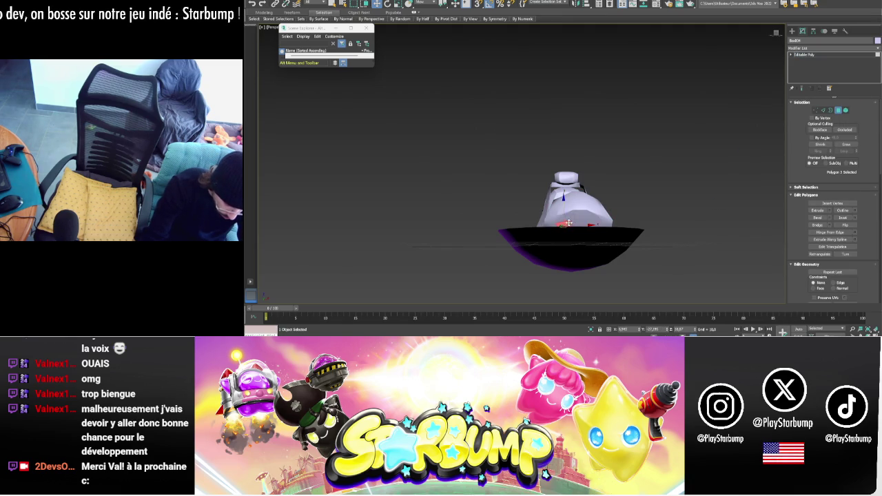
ctrl+click(588, 223)
ctrl+click(600, 223)
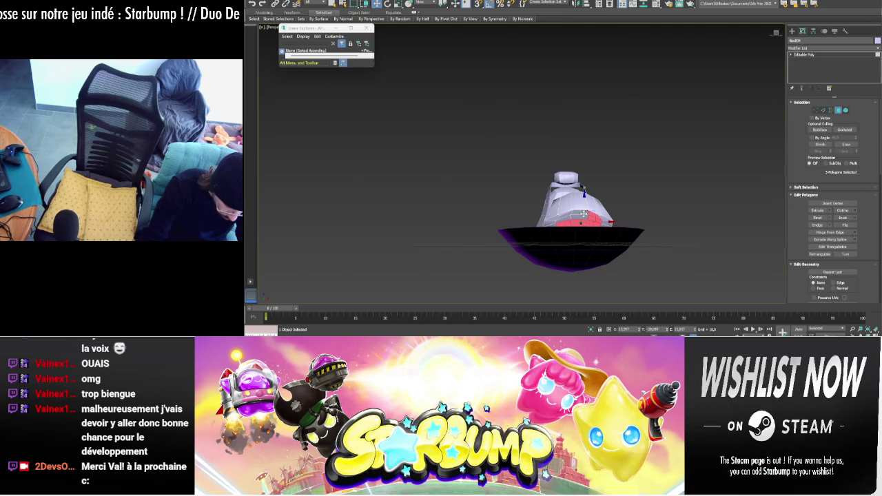
alt+middle_drag(567, 217, 650, 221)
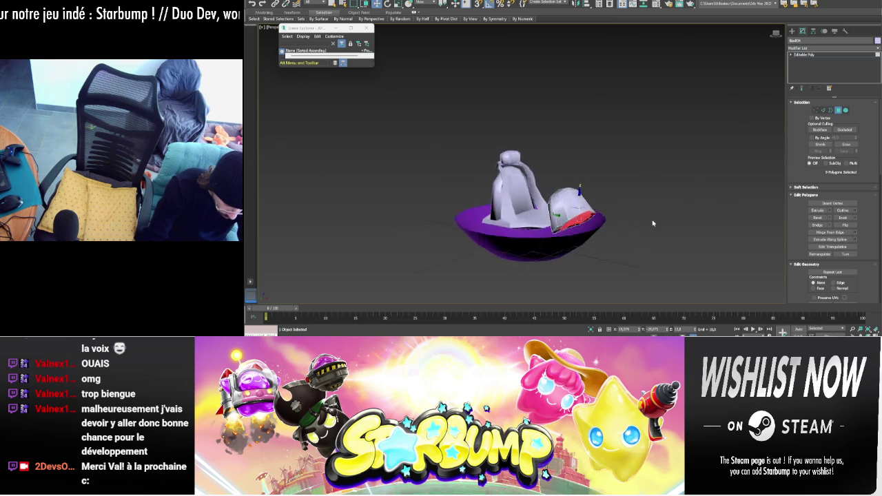
drag(648, 284, 553, 219)
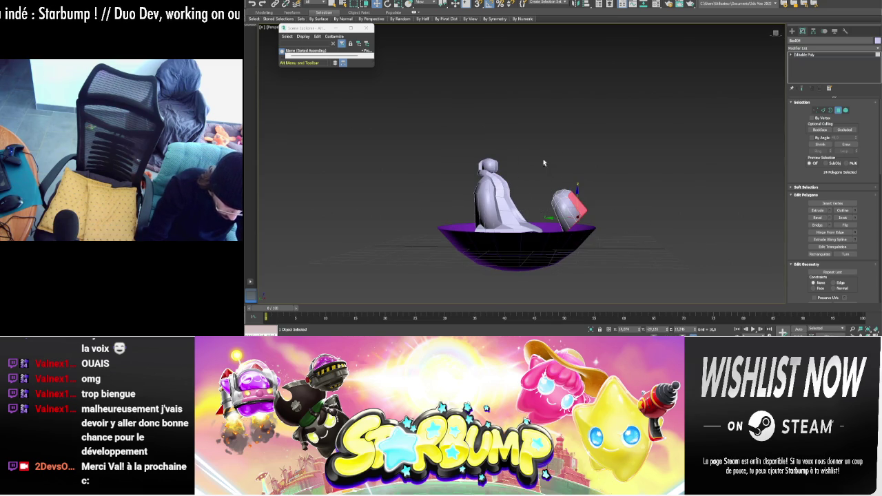
alt+drag(544, 163, 673, 200)
mouse_move(616, 190)
alt+middle_down()
mouse_move(612, 207)
mouse_move(606, 202)
alt+middle_up()
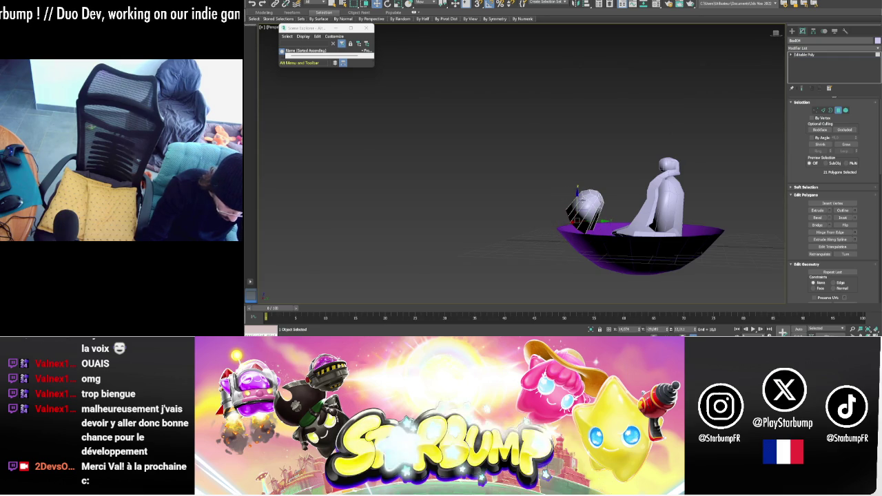
click(576, 196)
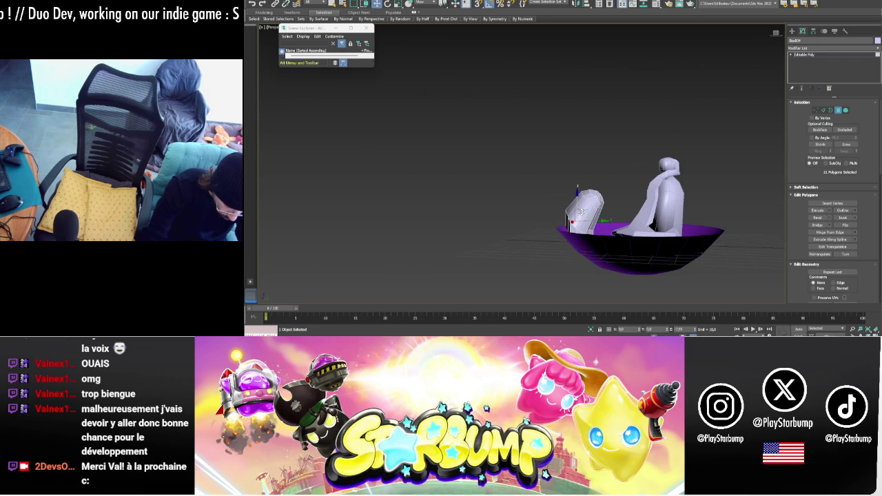
mouse_move(582, 215)
alt+middle_down()
mouse_move(647, 202)
mouse_move(620, 208)
mouse_move(722, 205)
mouse_move(688, 198)
mouse_move(698, 193)
alt+middle_up()
click(839, 110)
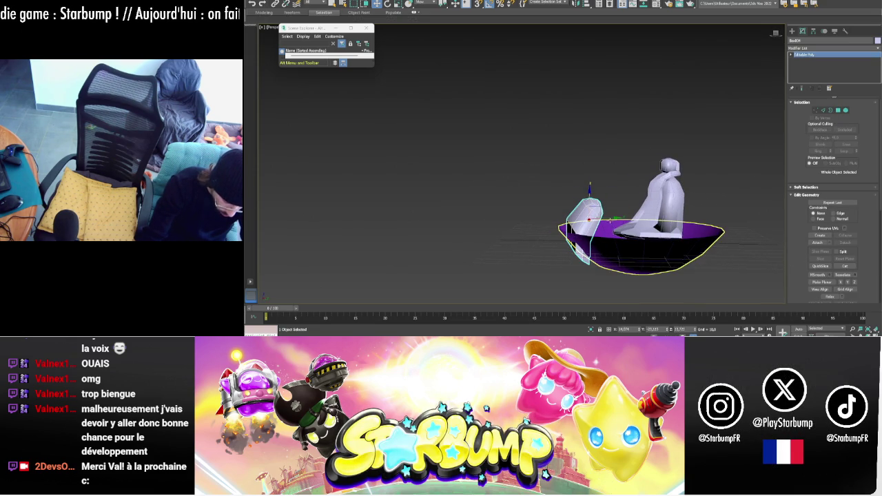
- Shift the side piece slightly along Y, then show the Standard Primitives list
drag(612, 217, 593, 188)
mouse_move(626, 175)
alt+middle_down()
mouse_move(661, 179)
mouse_move(635, 173)
mouse_move(709, 165)
mouse_move(720, 201)
mouse_move(670, 183)
mouse_move(766, 175)
mouse_move(754, 177)
alt+middle_up()
scroll(683, 172, down, 5)
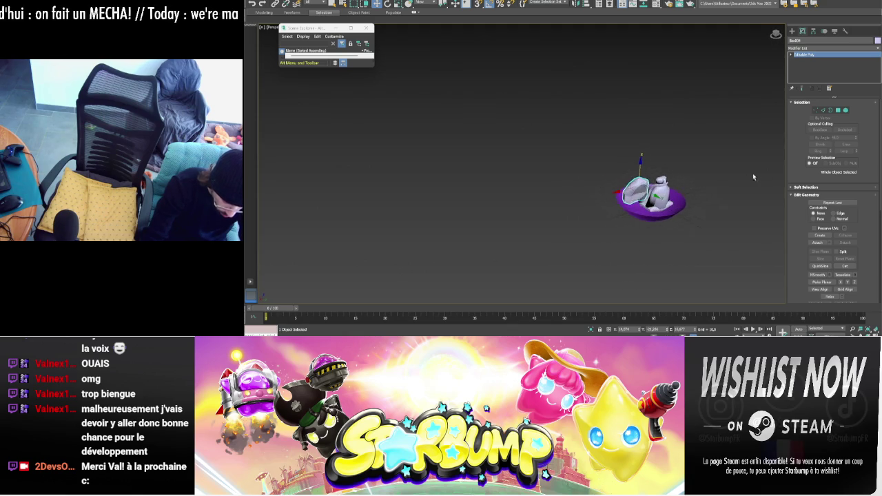
click(793, 32)
alt+middle_drag(710, 148, 649, 160)
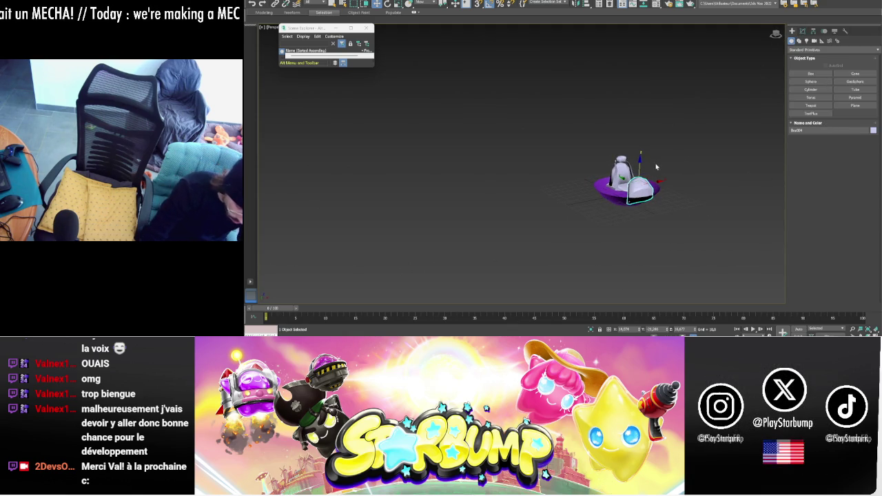
- Draw a small cylinder beside the boat and set its Sides to 8
click(811, 90)
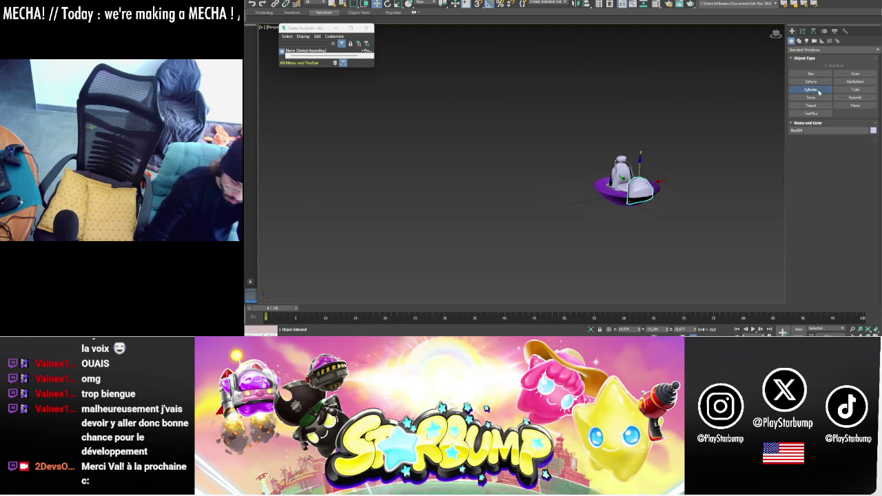
scroll(586, 200, up, 4)
drag(597, 182, 597, 185)
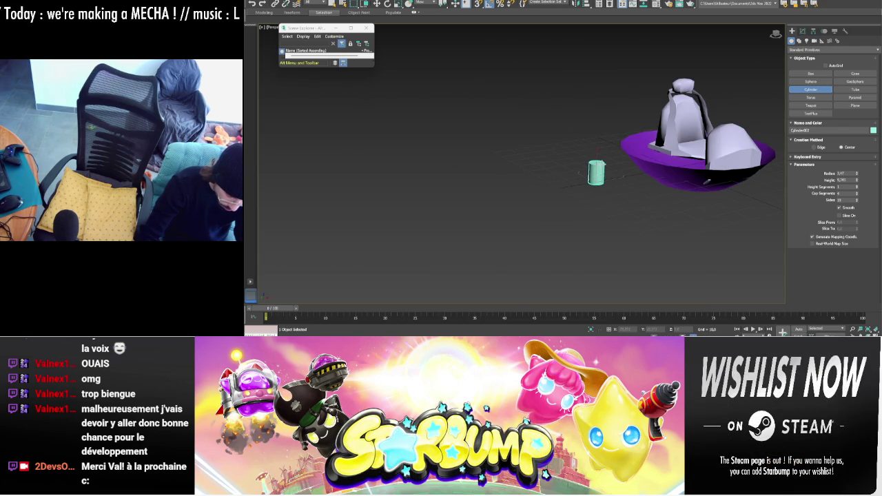
scroll(599, 163, up, 5)
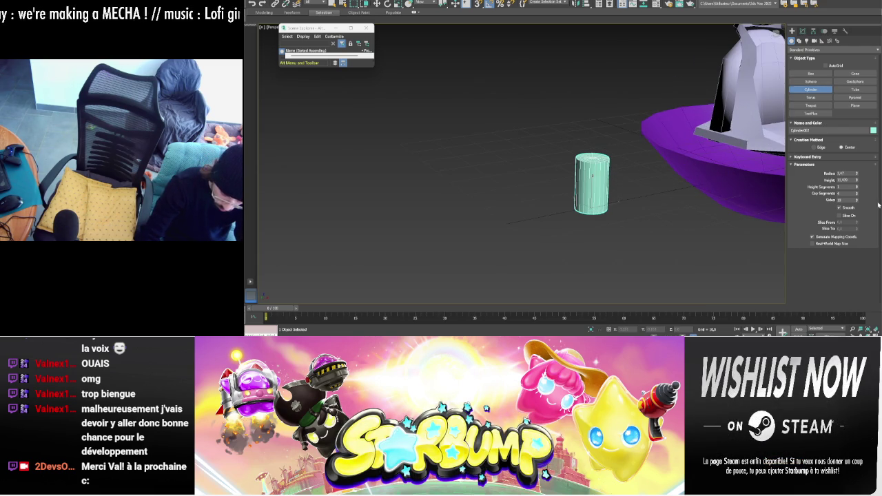
right_click(858, 200)
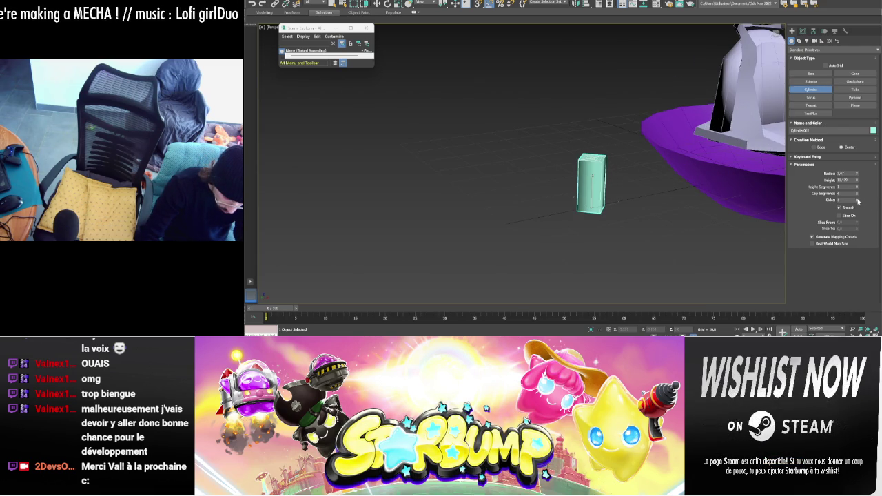
drag(859, 201, 859, 193)
- Finish the cylinder and convert it to an Editable Poly
alt+middle_drag(650, 173, 607, 178)
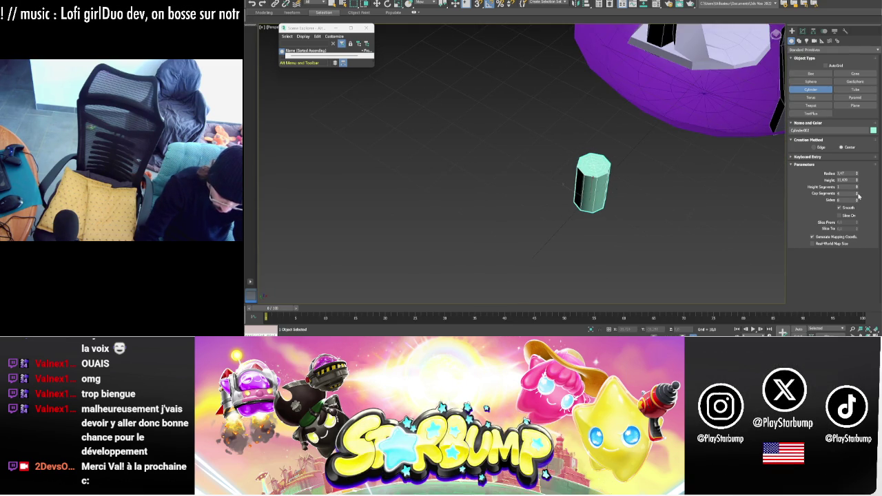
scroll(614, 166, up, 2)
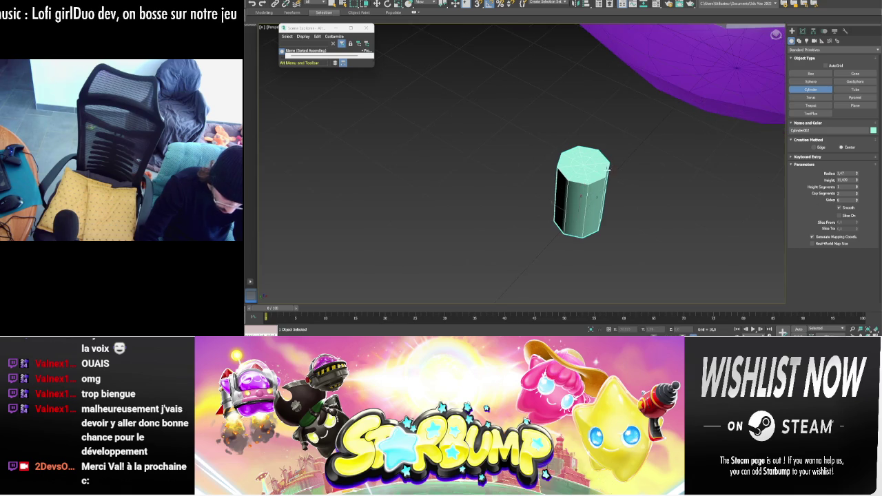
right_click(593, 174)
right_click(594, 173)
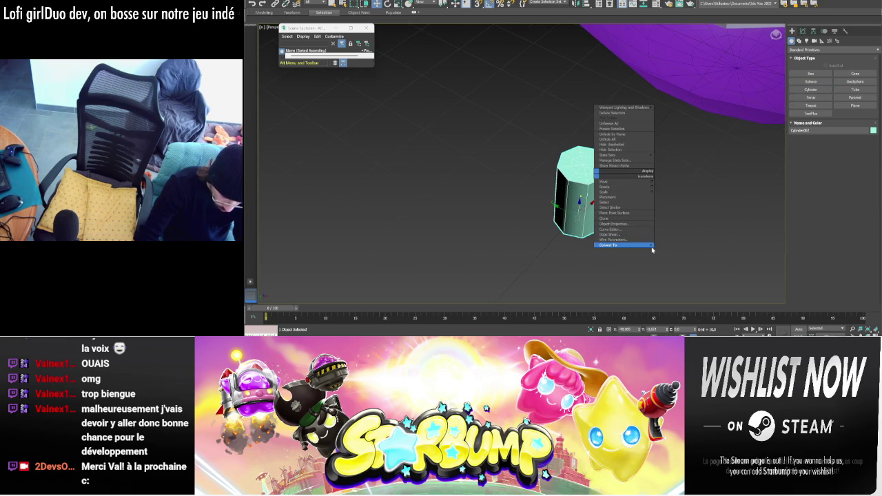
click(696, 217)
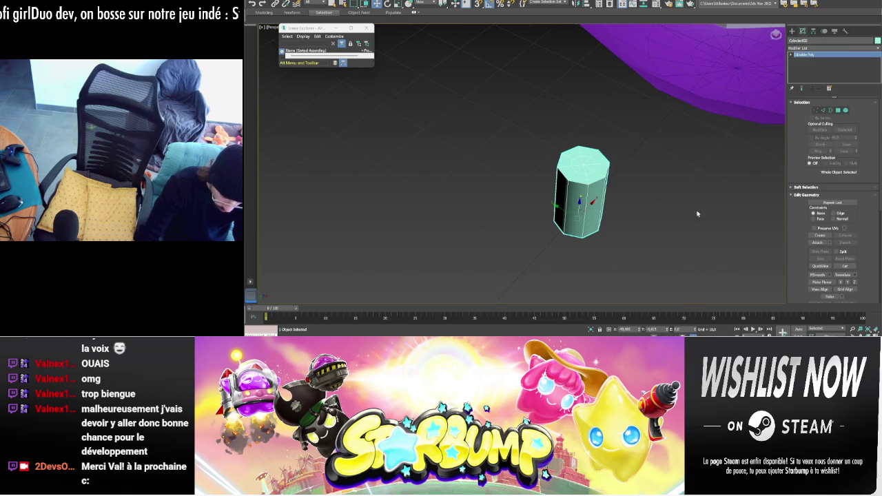
- Select the cylinder's top cap polygon, undoing trial scale and move changes
click(840, 111)
alt+middle_drag(654, 173, 622, 127)
drag(622, 126, 544, 162)
click(582, 150)
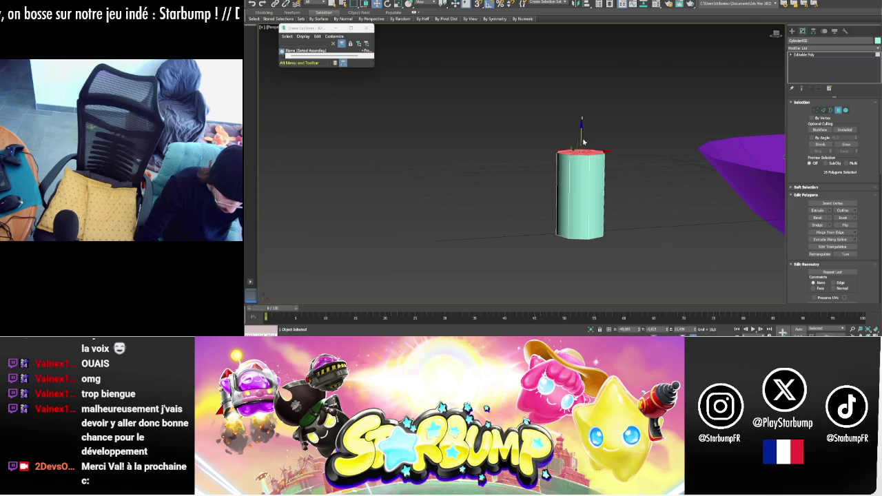
drag(572, 141, 582, 102)
key(Delete)
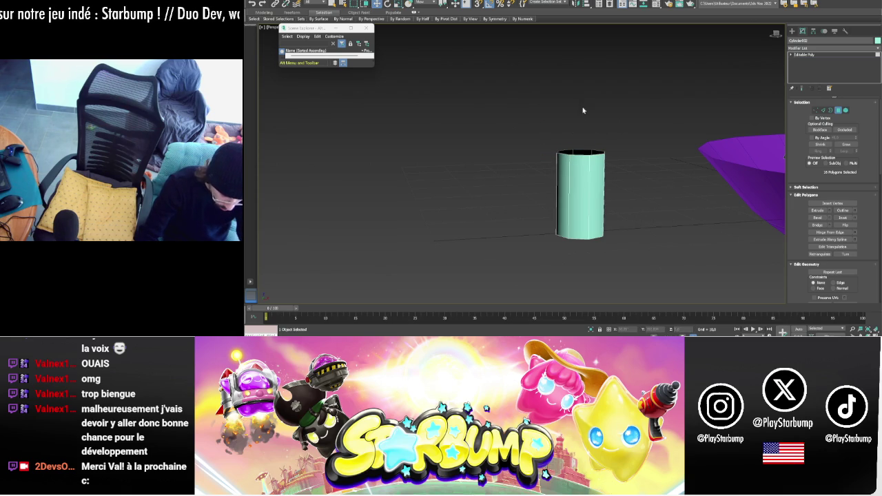
key(ctrl+z)
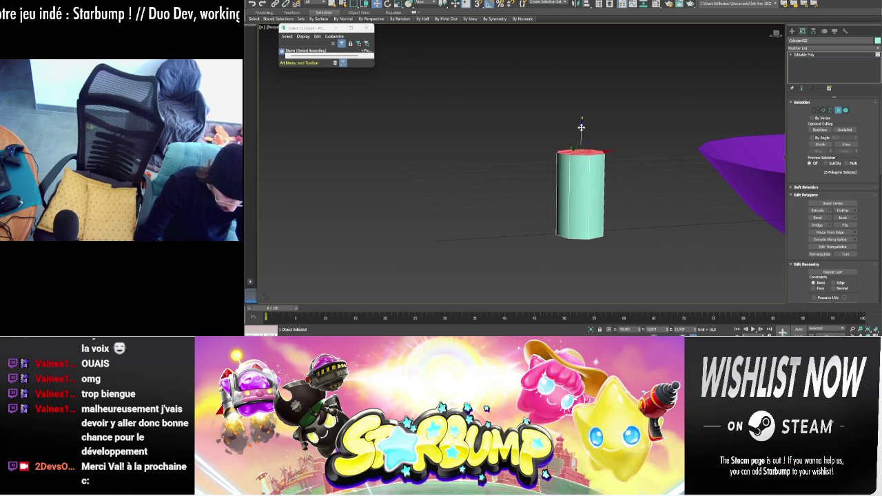
drag(581, 127, 575, 129)
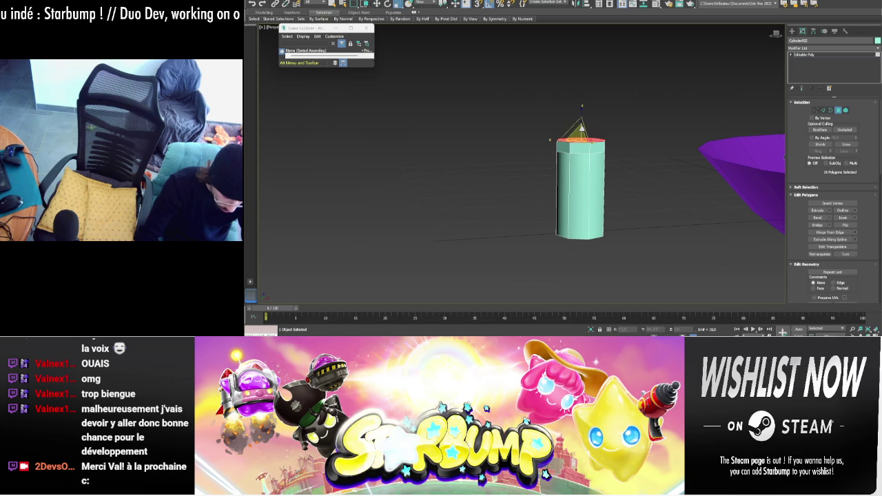
key(ctrl+z)
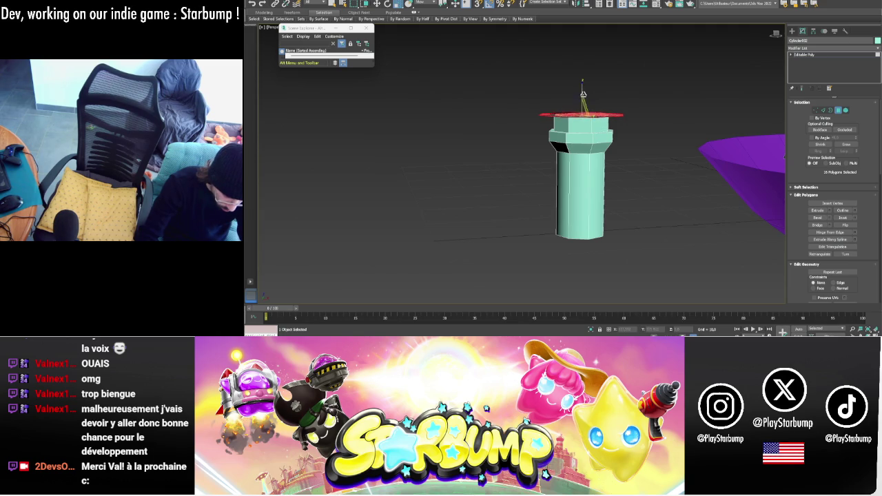
- Extrude the top cap upward into a taller, outward-flaring section
mouse_move(581, 92)
mouse_down()
mouse_move(582, 67)
mouse_move(599, 87)
mouse_up()
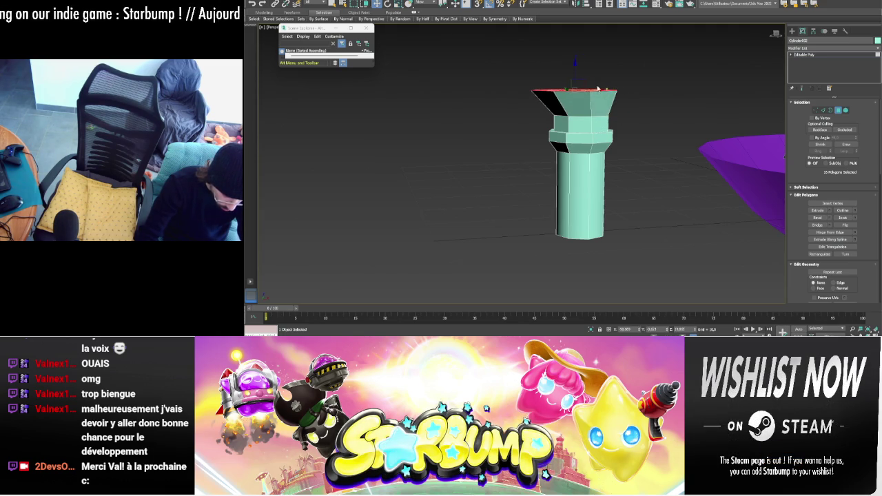
drag(552, 90, 547, 88)
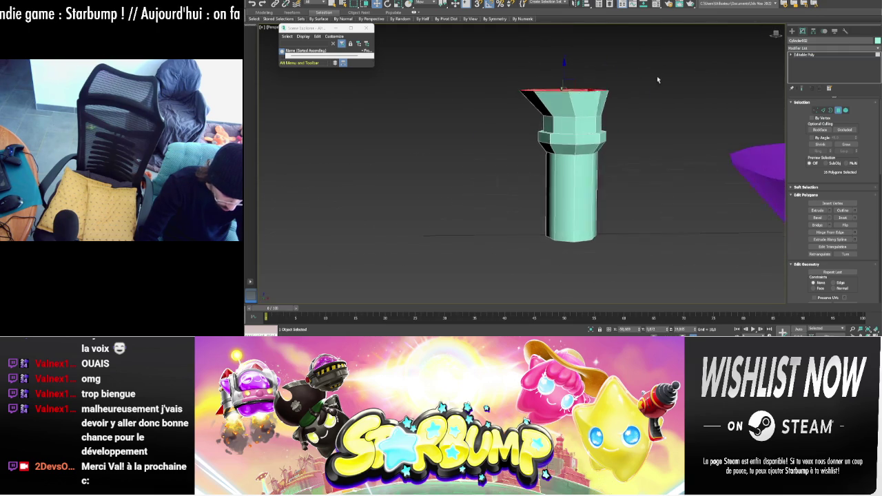
drag(564, 65, 565, 35)
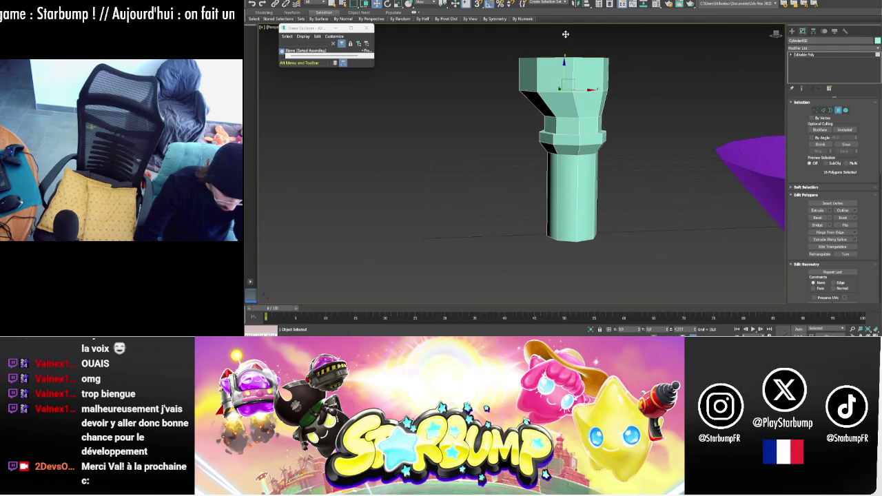
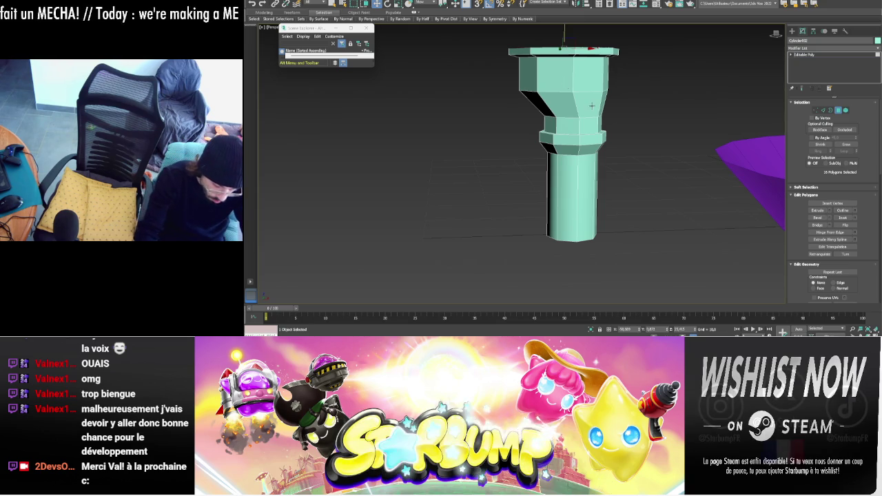
- Drag the teal column's top face up along Z to lengthen its top block
middle_drag(649, 102, 607, 140)
drag(551, 97, 553, 92)
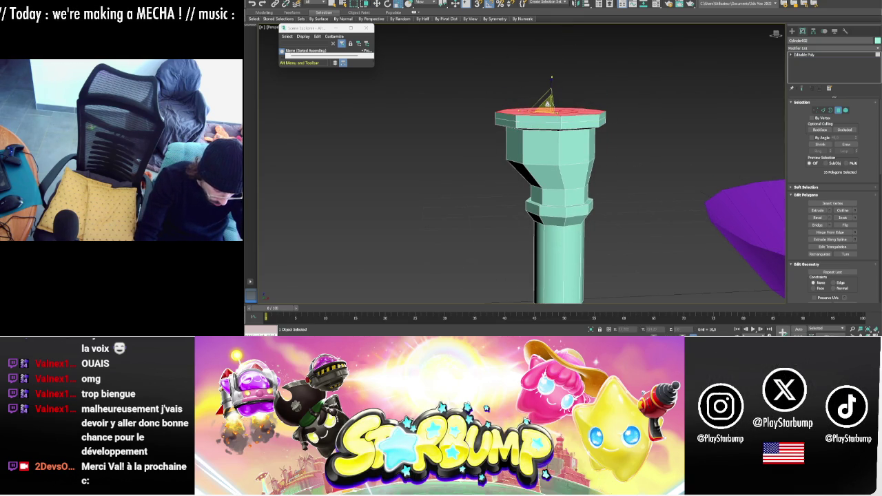
drag(552, 88, 550, 47)
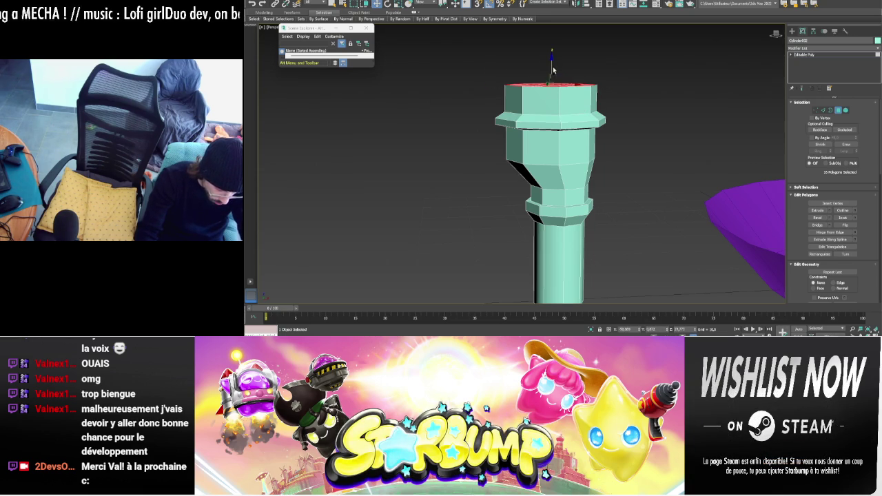
drag(552, 68, 552, 69)
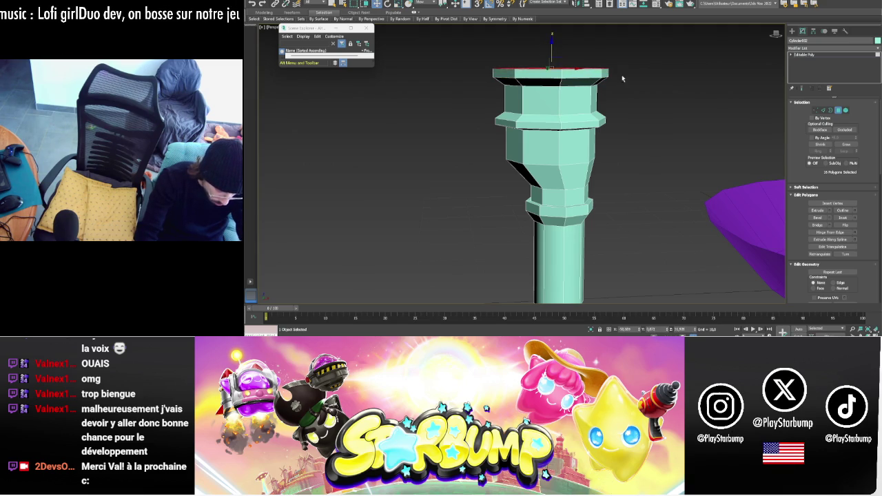
alt+middle_drag(622, 79, 691, 93)
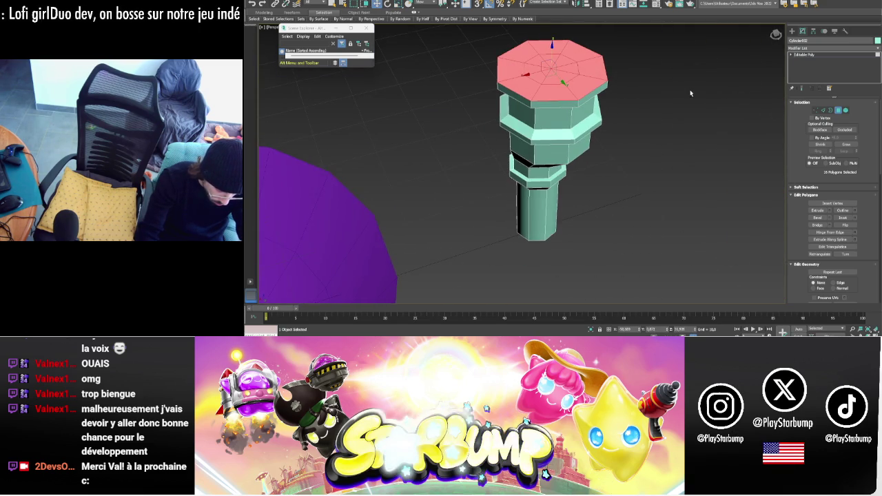
- Select the eight central triangles of the column's top cap
click(553, 78)
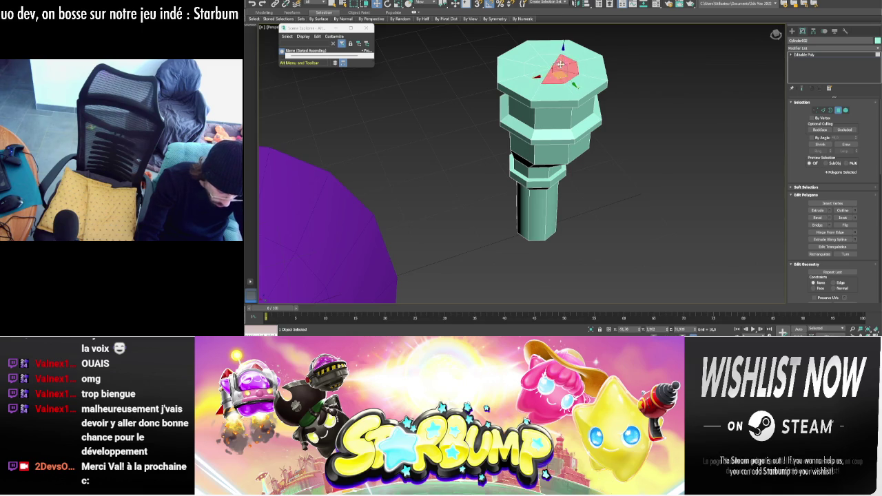
key(ctrl+shift+z)
key(z)
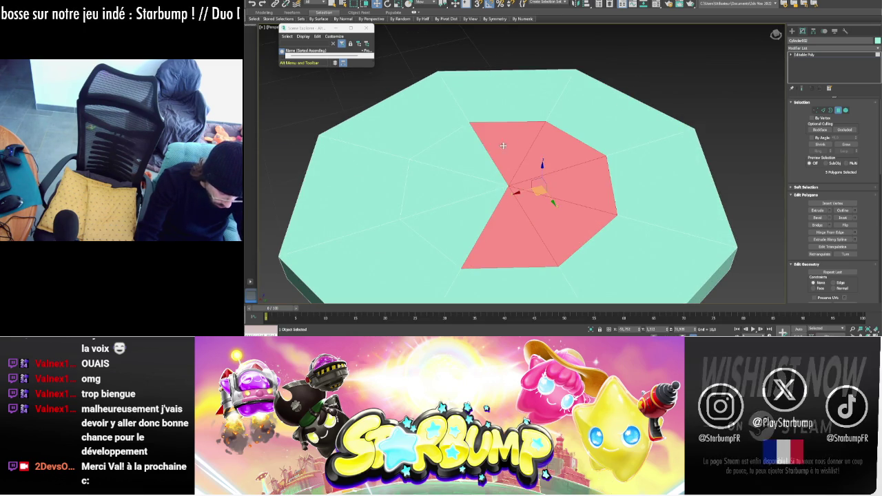
ctrl+click(512, 142)
ctrl+click(469, 166)
ctrl+click(442, 193)
ctrl+click(455, 220)
- Shift-move the selected cap faces upward into a raised octagonal boss
drag(509, 165, 515, 178)
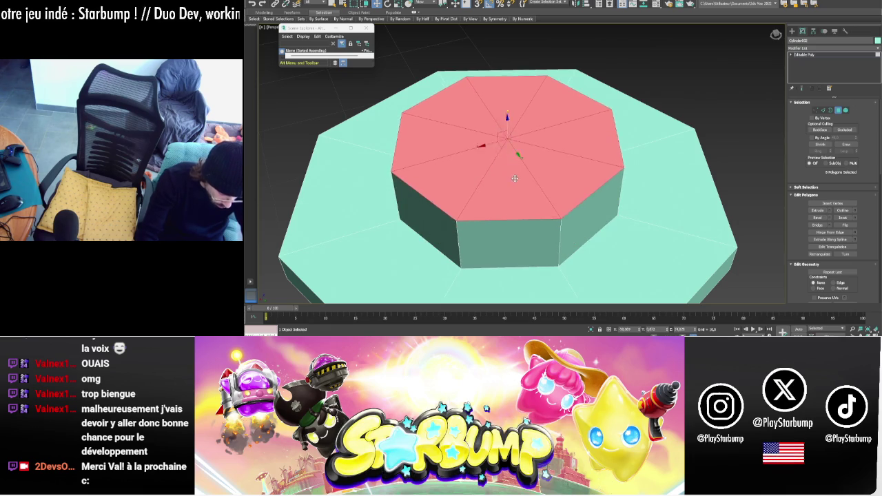
key(F2)
key(F2)
key(F2)
key(F2)
key(F2)
key(F2)
key(F2)
key(F2)
scroll(508, 112, down, 5)
mouse_move(509, 112)
alt+middle_down()
mouse_move(503, 183)
mouse_move(544, 182)
alt+middle_up()
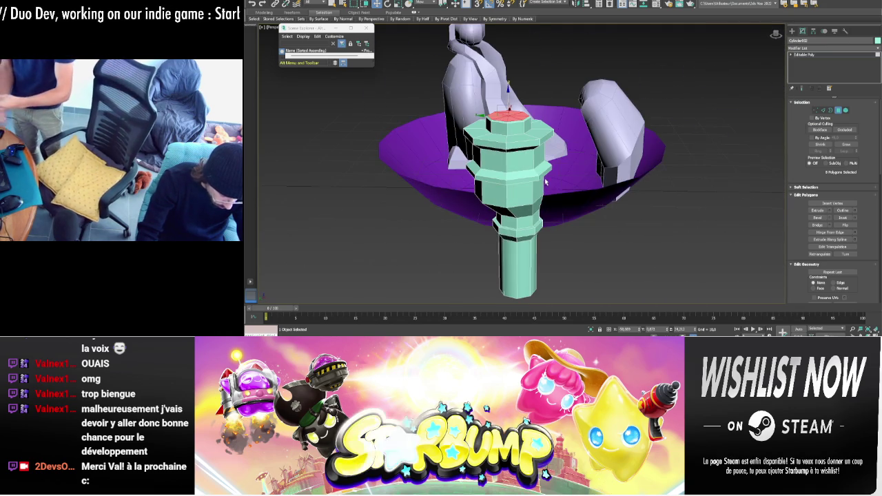
- Select a side face of the teal column and inset it
click(545, 185)
alt+middle_drag(545, 181, 554, 185)
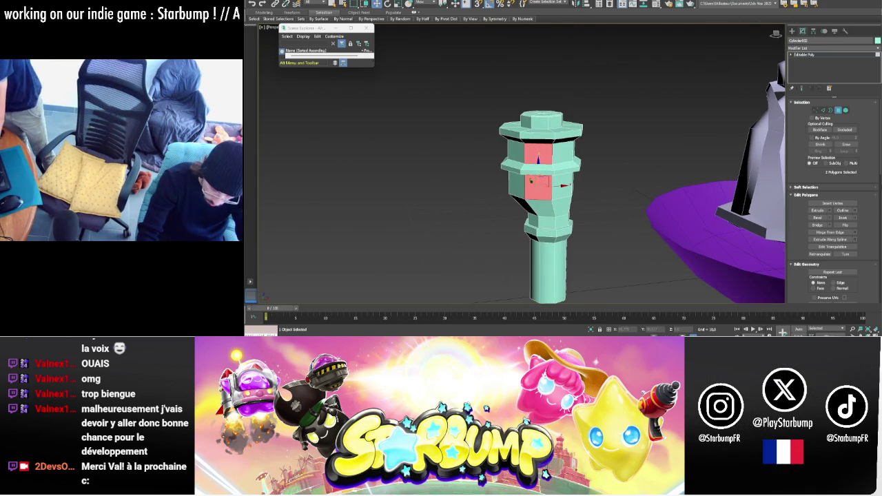
click(853, 218)
click(526, 184)
- Extrude the inset side faces slightly to form small recessed panels
click(829, 211)
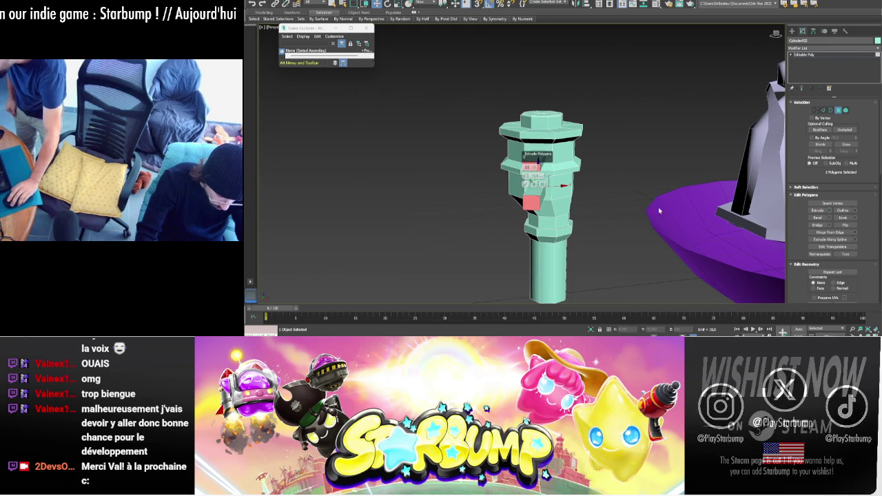
drag(543, 176, 543, 165)
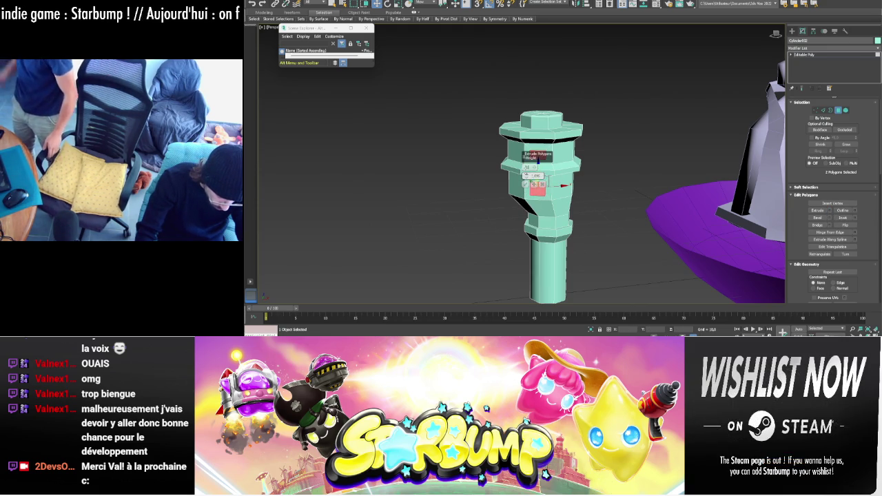
click(526, 184)
alt+middle_drag(620, 211, 597, 226)
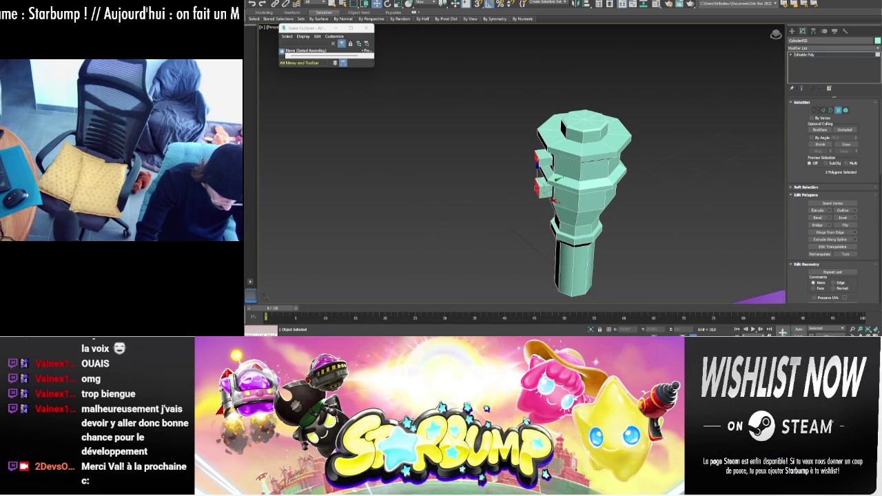
click(830, 211)
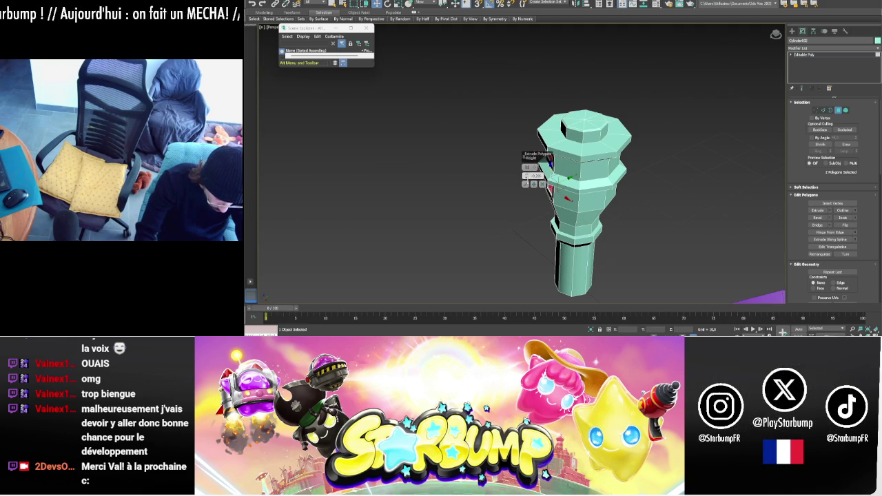
mouse_move(531, 193)
alt+middle_down()
mouse_move(667, 227)
mouse_move(683, 221)
mouse_move(672, 200)
mouse_move(679, 167)
mouse_move(650, 162)
mouse_move(666, 136)
mouse_move(626, 218)
alt+middle_up()
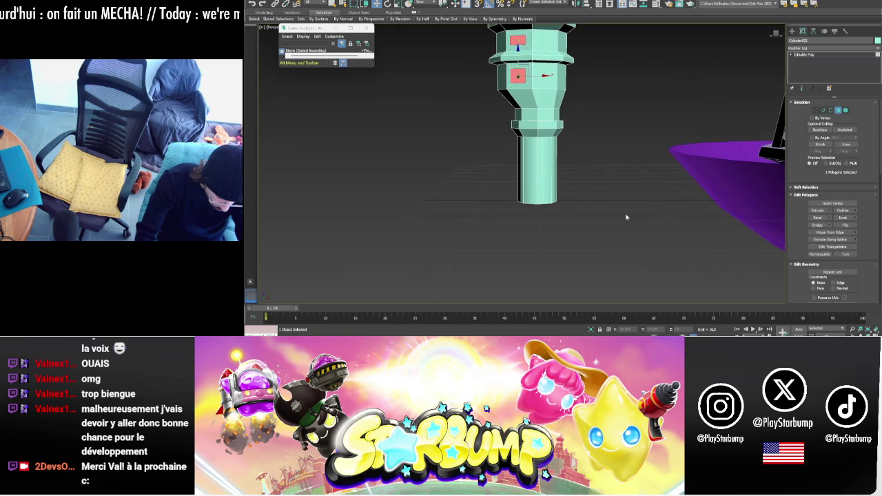
click(831, 109)
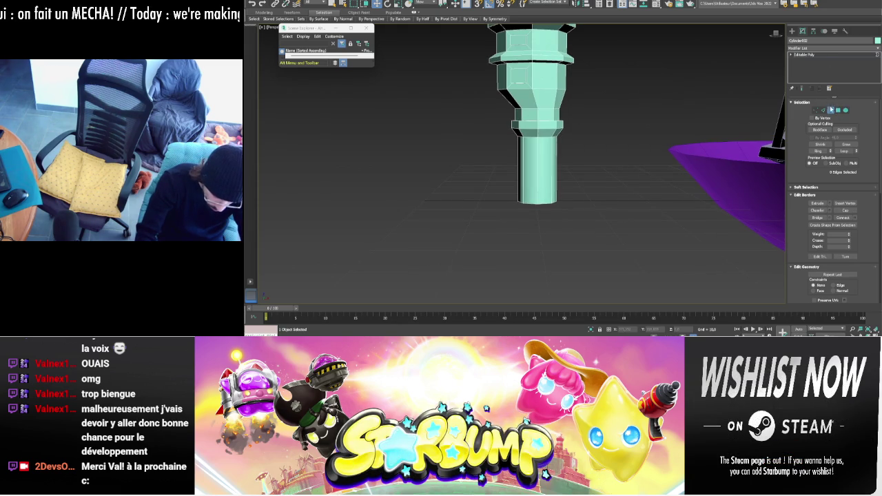
- Add an FFD 4x4x4 lattice to the column, then undo it
click(825, 48)
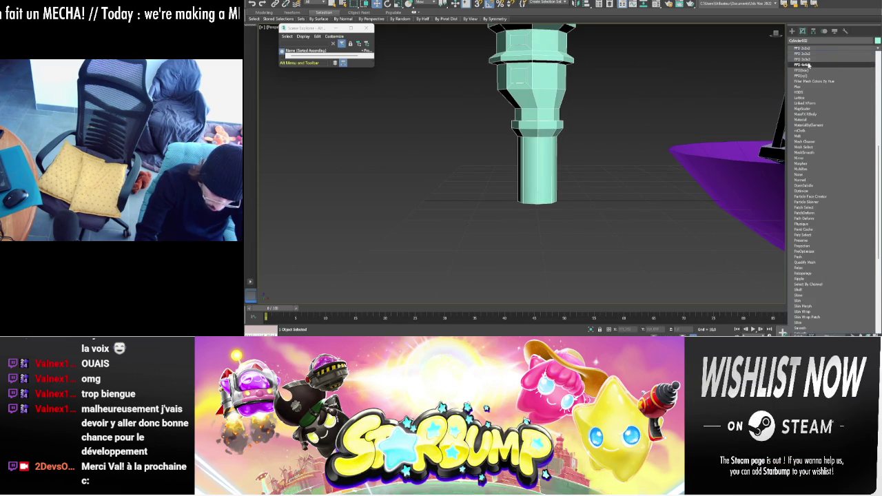
click(809, 65)
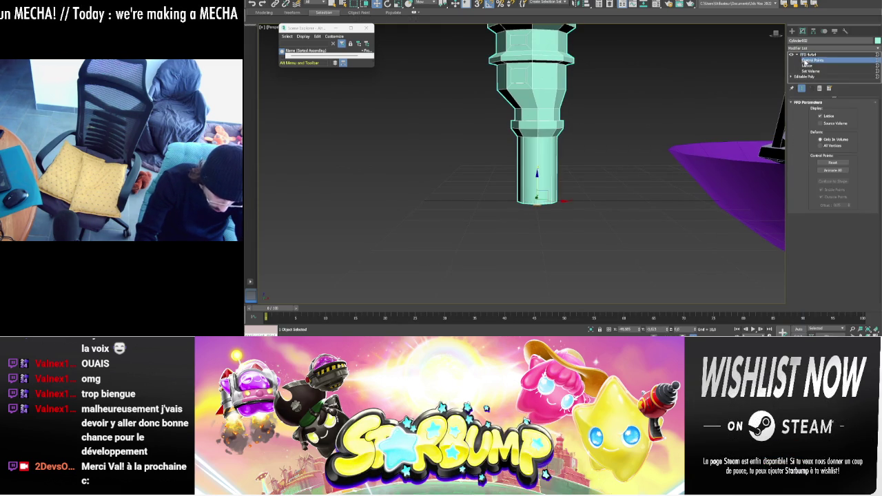
scroll(638, 108, down, 3)
scroll(638, 108, down, 2)
key(ctrl+z)
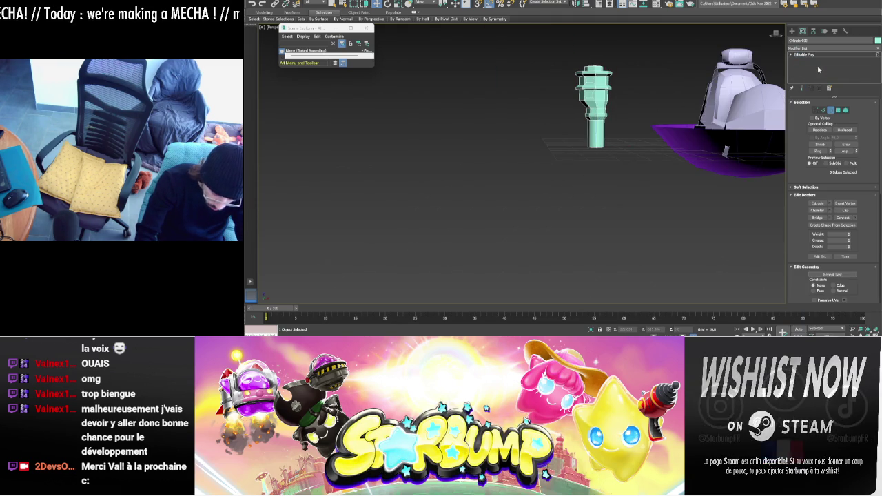
key(3)
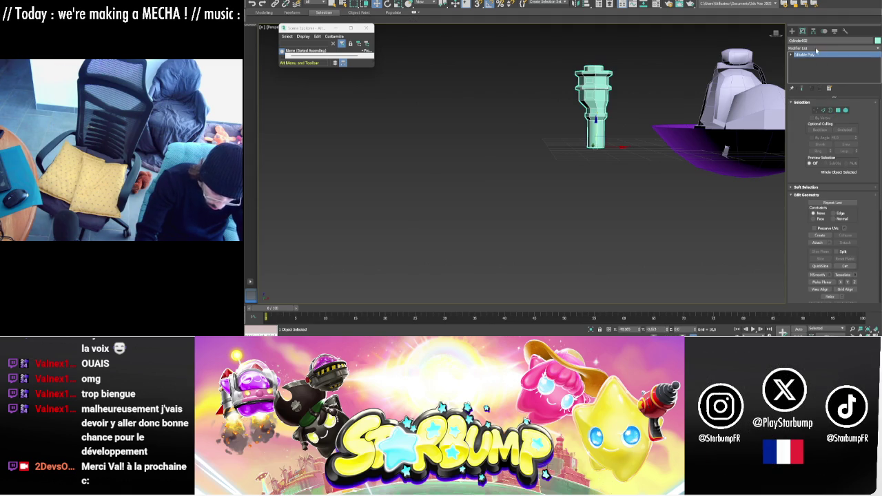
- Reapply an FFD 4x4x4 and shift its lower and top control points to lean the column
click(816, 51)
click(800, 54)
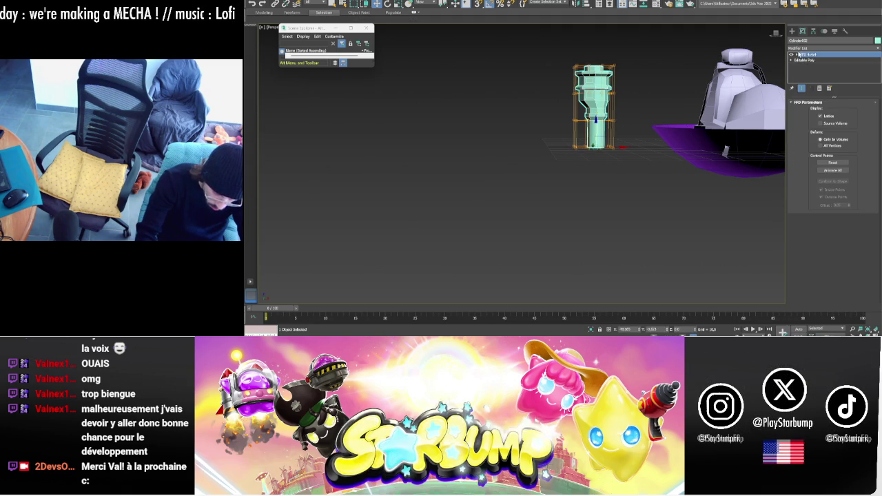
click(807, 61)
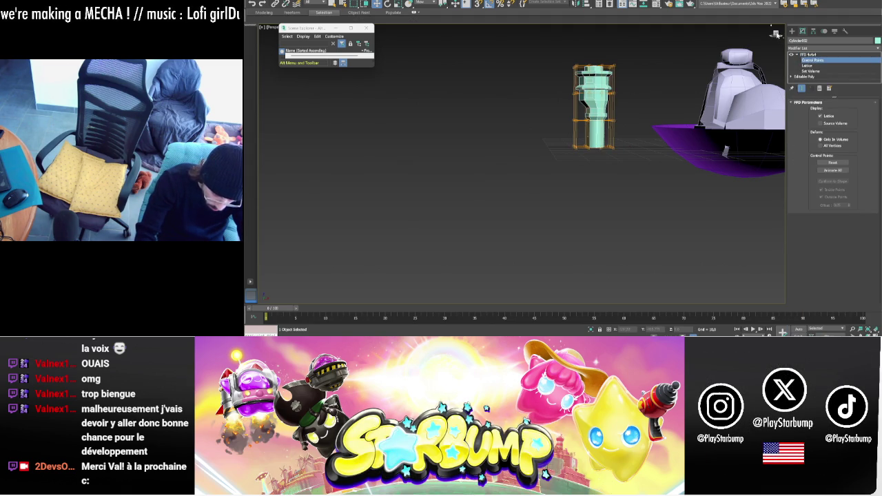
alt+middle_drag(620, 125, 563, 135)
drag(563, 134, 563, 135)
drag(613, 110, 605, 109)
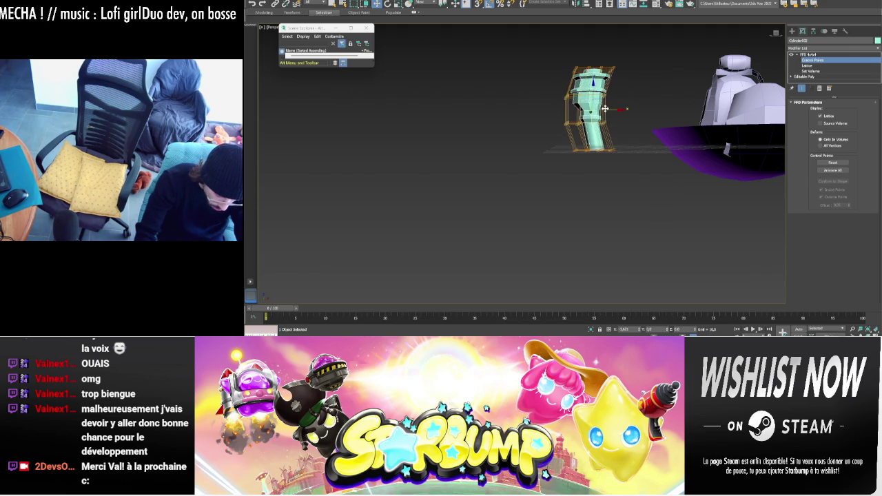
drag(565, 78, 566, 79)
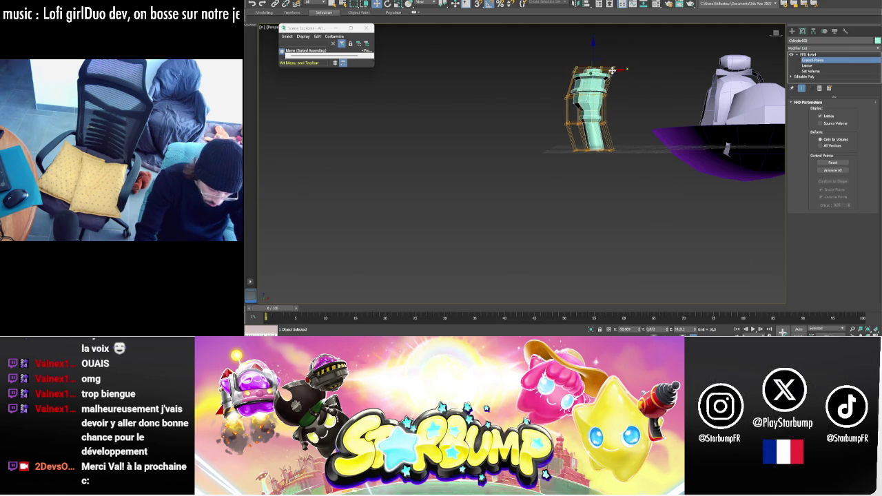
drag(616, 70, 606, 69)
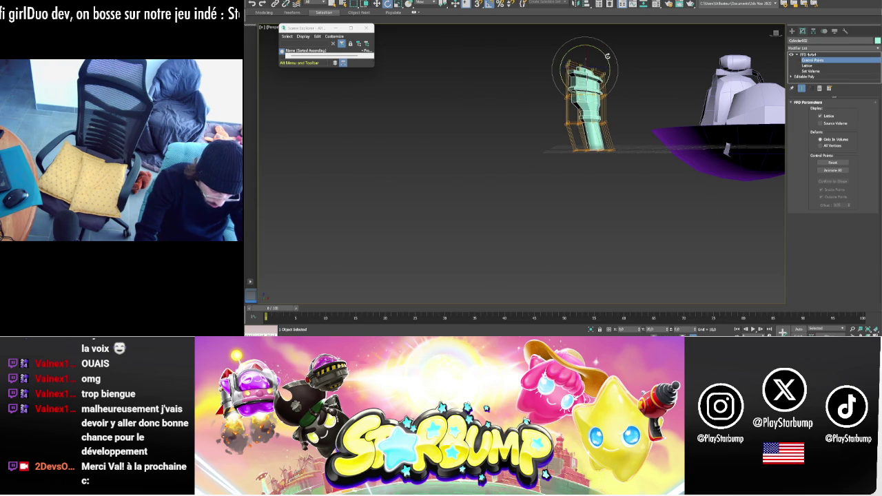
drag(611, 70, 620, 70)
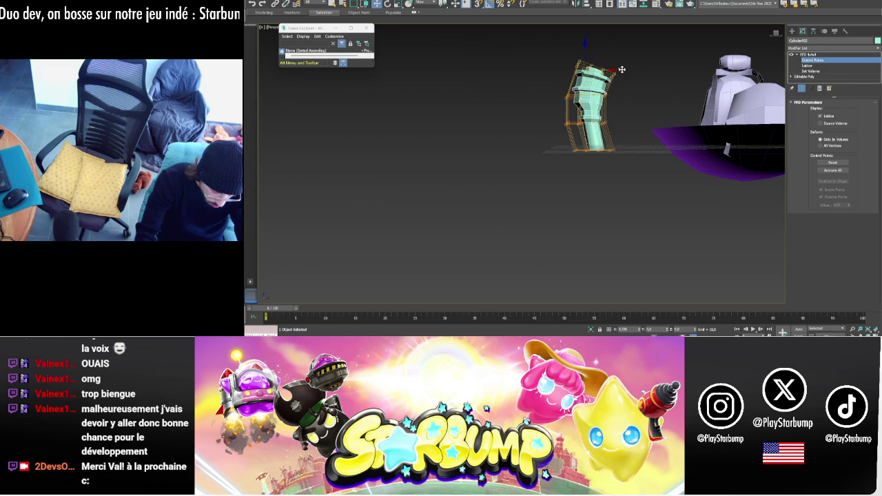
- Adjust more lattice points, then convert the tower to Editable Poly
alt+middle_drag(621, 70, 668, 84)
alt+middle_drag(690, 76, 643, 160)
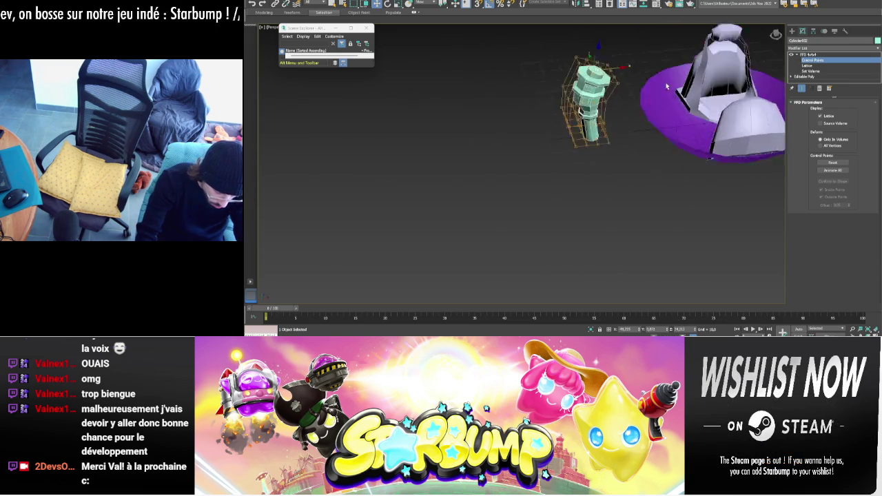
drag(636, 172, 559, 146)
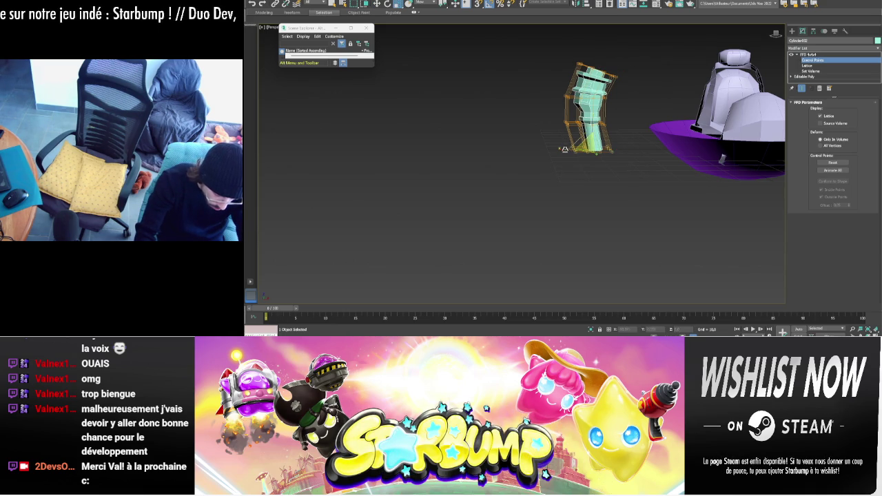
alt+middle_drag(622, 139, 690, 141)
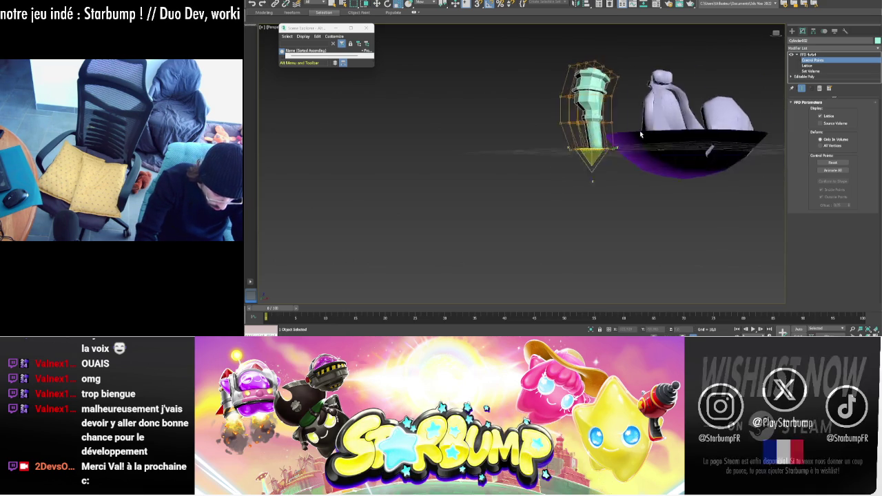
right_click(598, 81)
click(668, 160)
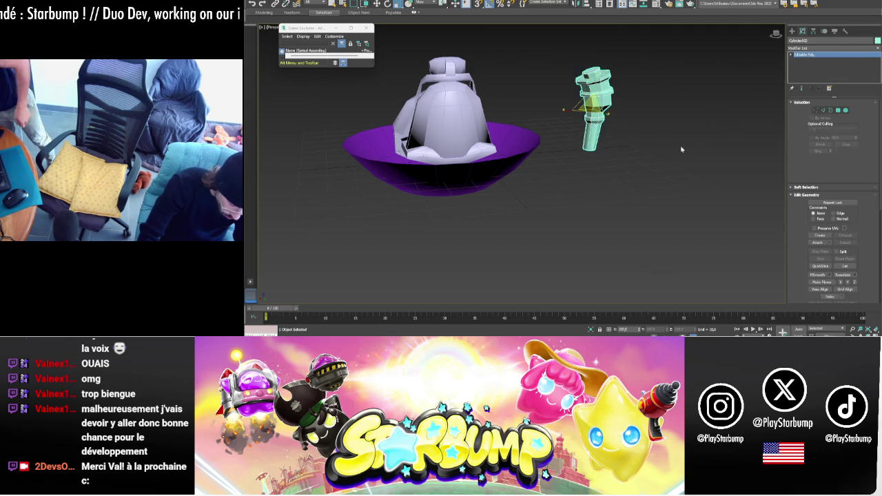
- Extrude the two selected tower faces outward with the Extrude caddy
alt+middle_drag(668, 160, 629, 142)
key(4)
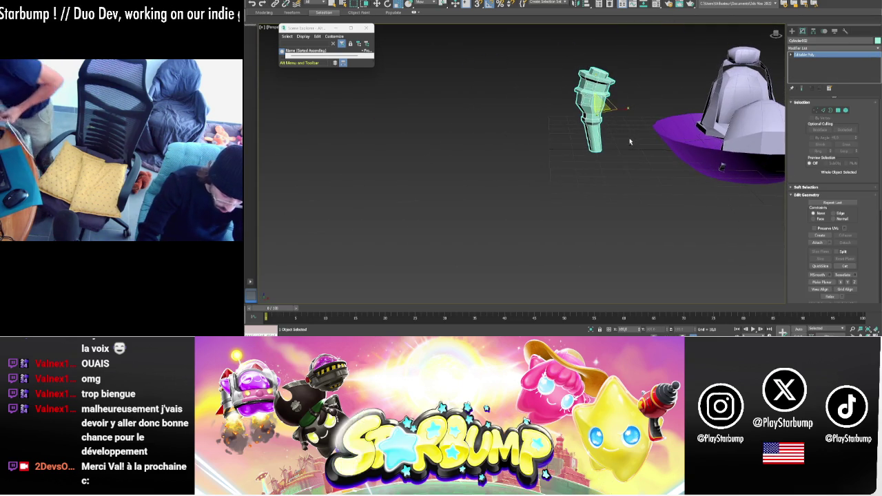
scroll(607, 96, up, 1)
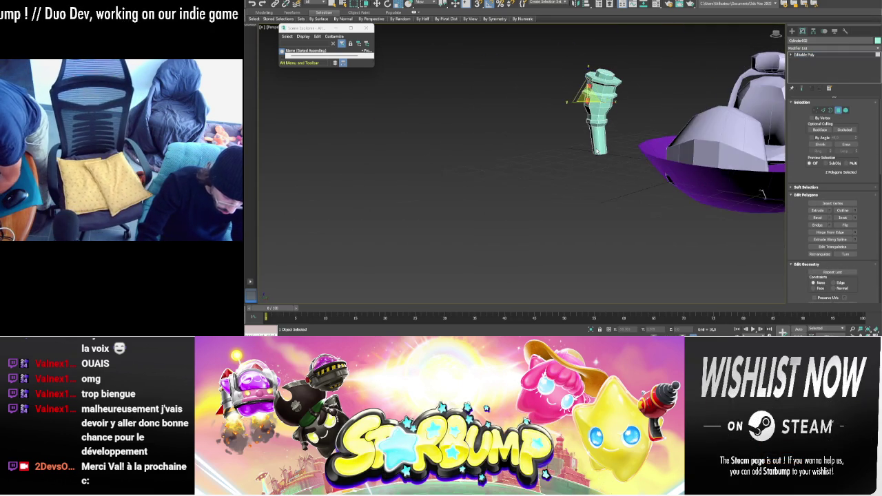
scroll(618, 90, up, 5)
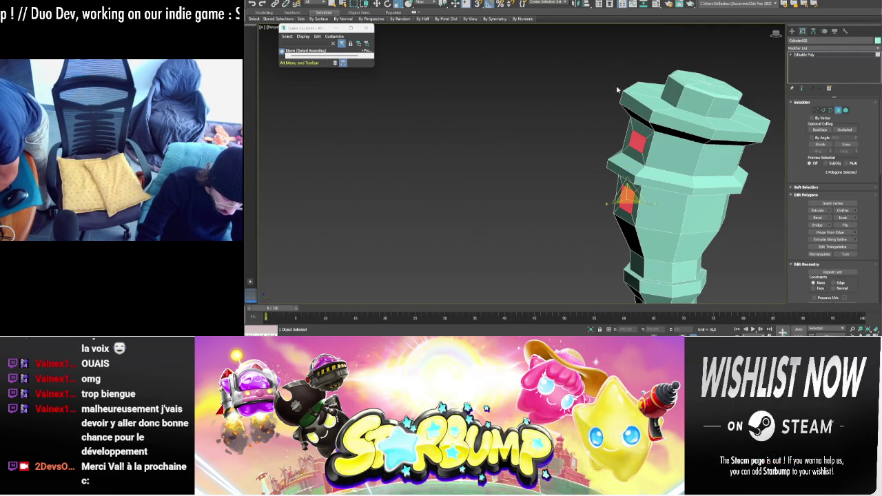
click(831, 212)
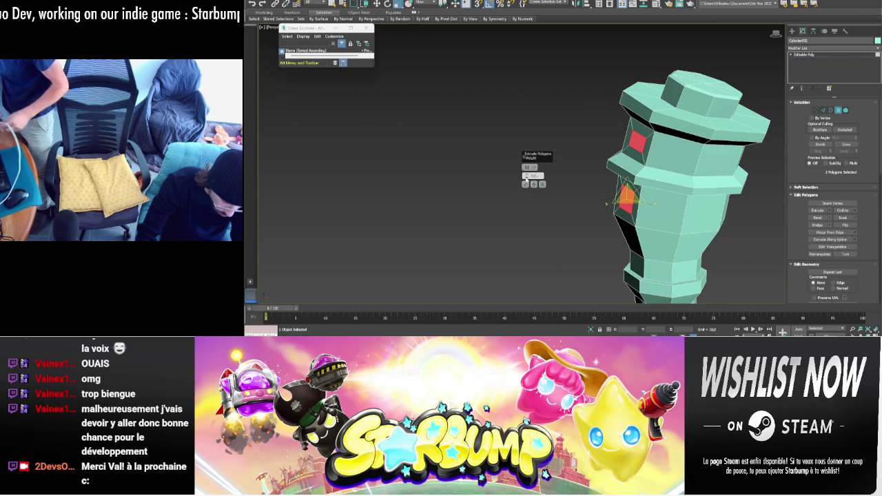
drag(527, 176, 526, 168)
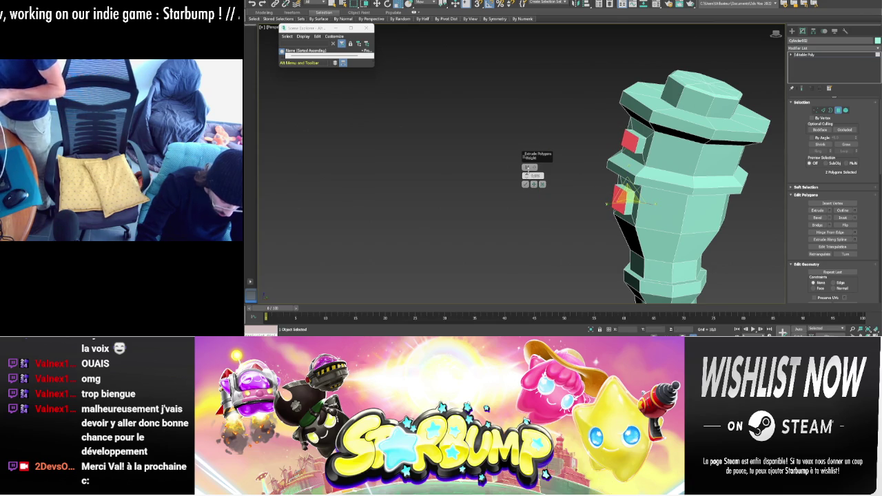
click(527, 184)
scroll(621, 166, down, 6)
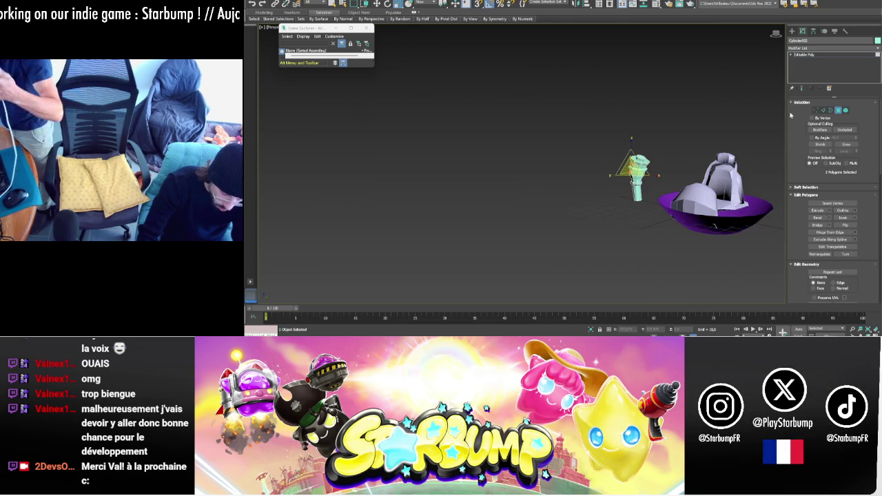
- Select the 24 lower-cylinder polygons and rotate them to bend the tube's end
click(839, 111)
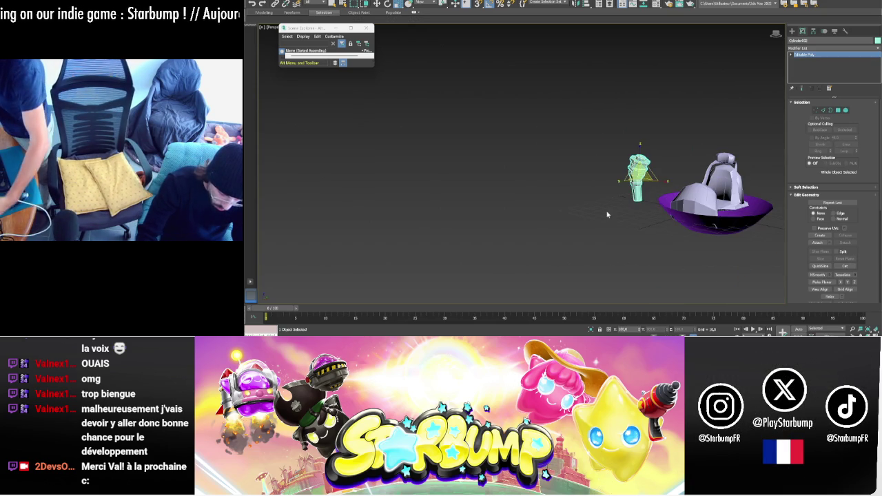
click(839, 111)
scroll(638, 207, up, 8)
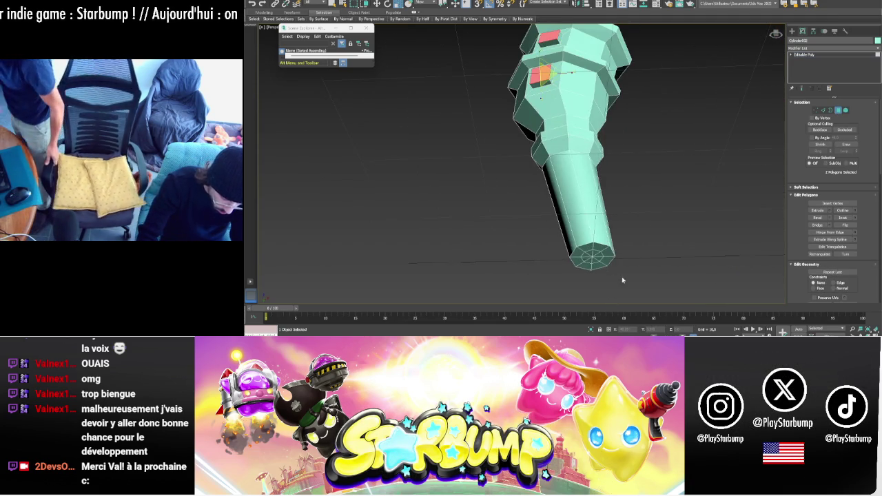
alt+middle_drag(622, 279, 643, 277)
drag(502, 215, 648, 252)
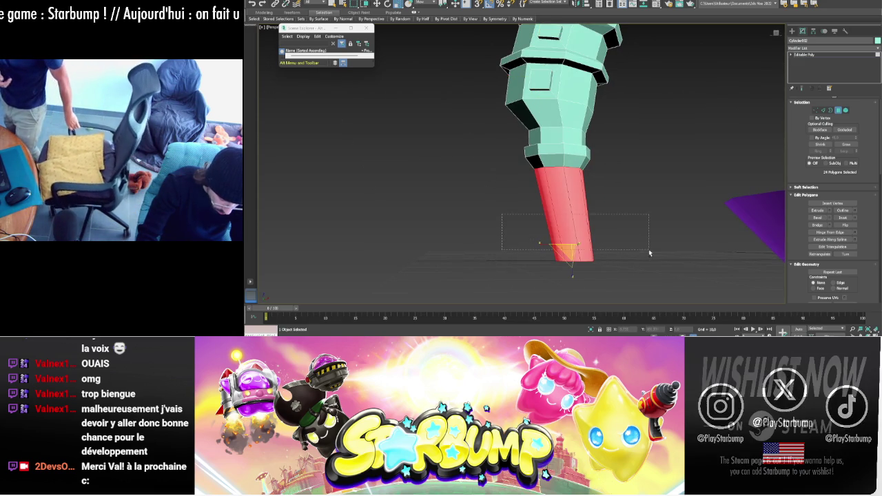
scroll(649, 253, down, 5)
alt+middle_drag(524, 172, 464, 170)
key(e)
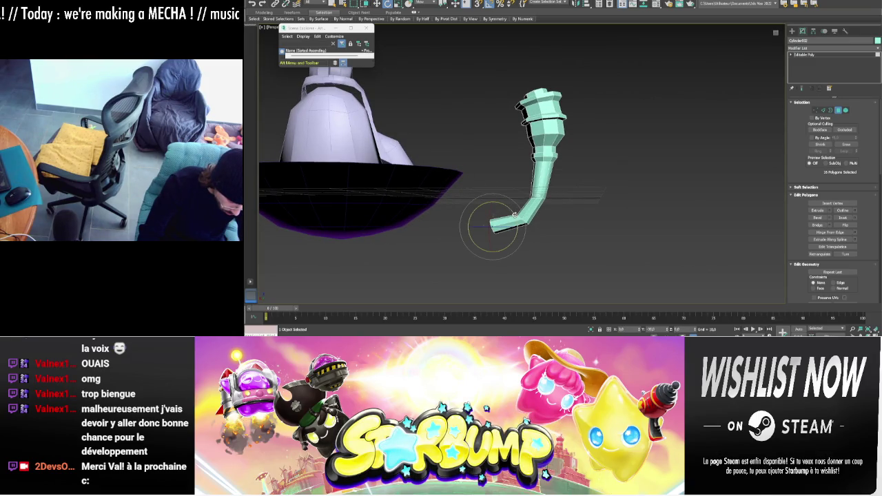
drag(474, 226, 450, 224)
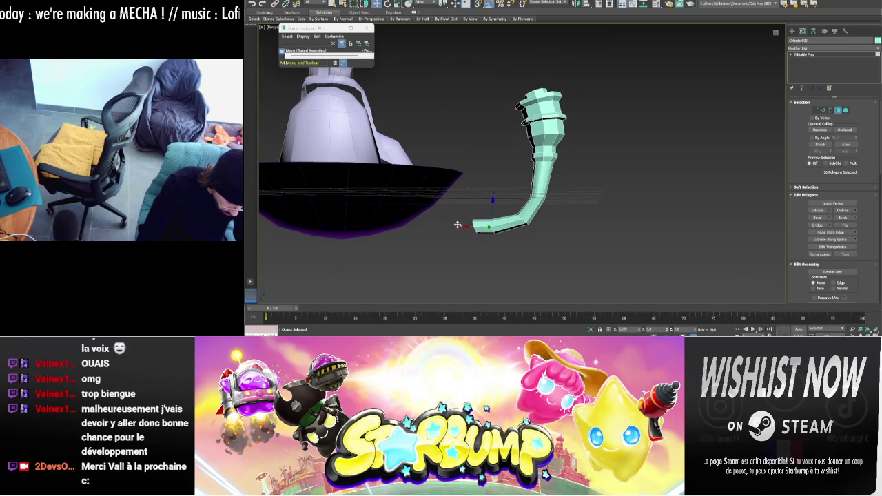
click(841, 112)
mouse_move(598, 119)
alt+middle_down()
mouse_move(567, 128)
mouse_move(560, 143)
mouse_move(563, 136)
mouse_move(546, 135)
mouse_move(598, 182)
mouse_move(607, 159)
alt+middle_up()
click(837, 48)
- Add a Smooth modifier to the pipe with Auto Smooth on and a higher threshold
text(sm)
key(Return)
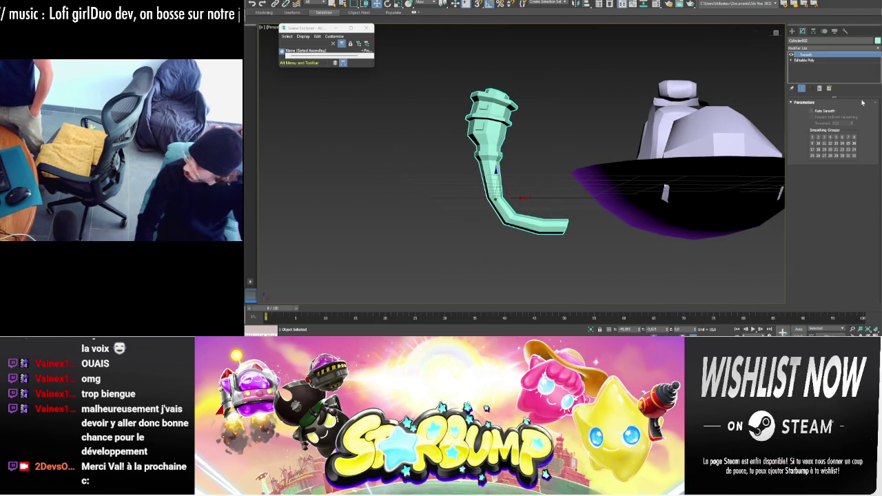
click(812, 111)
alt+middle_drag(606, 173, 598, 207)
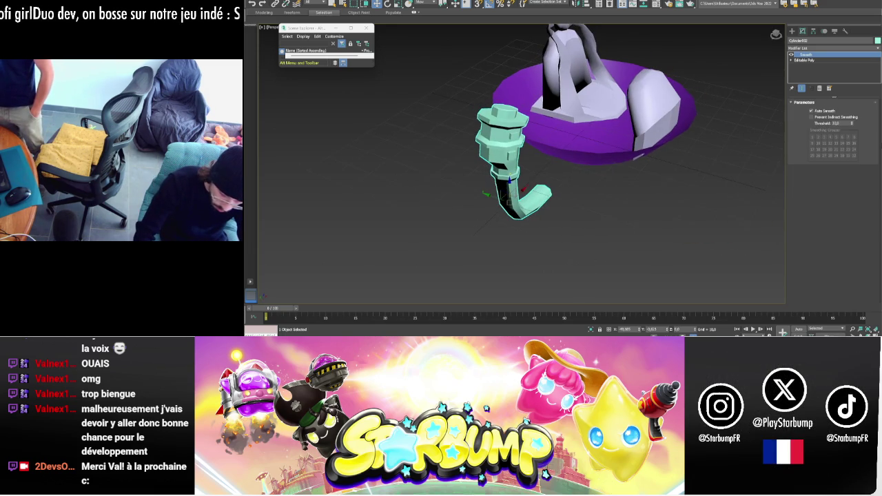
drag(853, 124, 846, 102)
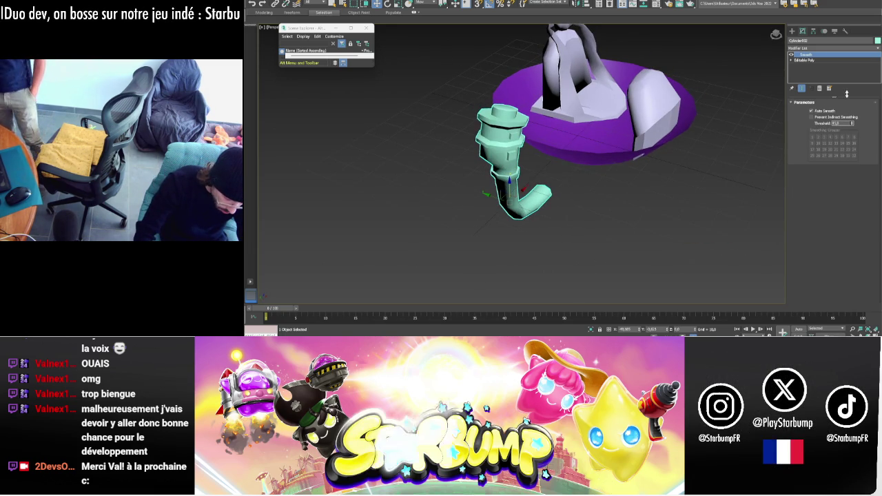
mouse_move(593, 162)
alt+middle_down()
mouse_move(581, 159)
mouse_move(597, 163)
alt+middle_up()
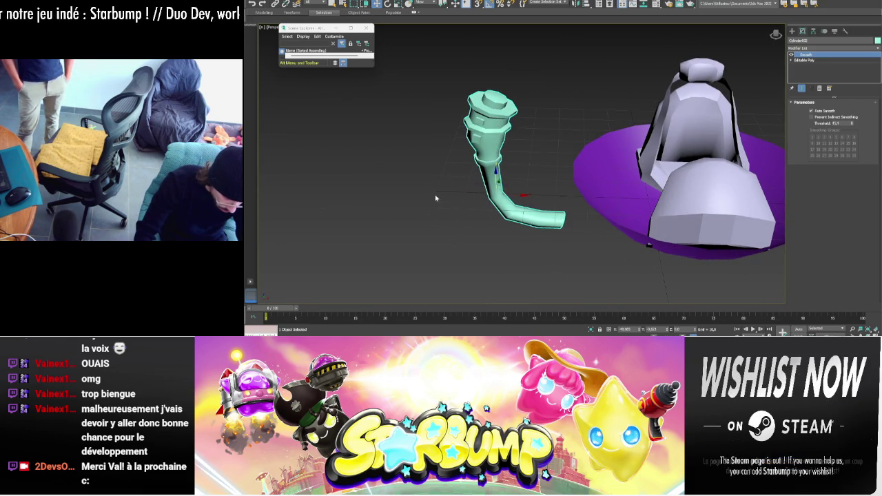
right_click(489, 153)
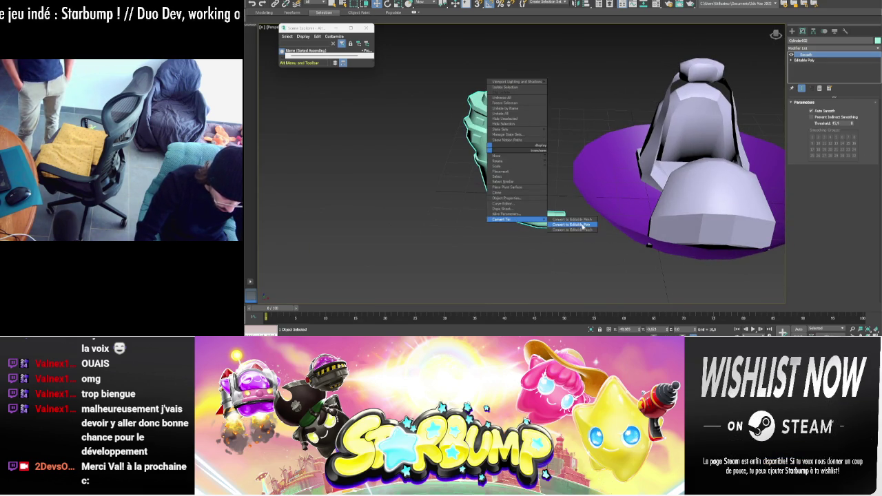
- Collapse the pipe, move it to the bowl's right side and tilt it -10 degrees
click(583, 227)
mouse_move(516, 195)
alt+middle_down()
mouse_move(659, 239)
mouse_move(659, 206)
alt+middle_up()
drag(637, 207, 715, 219)
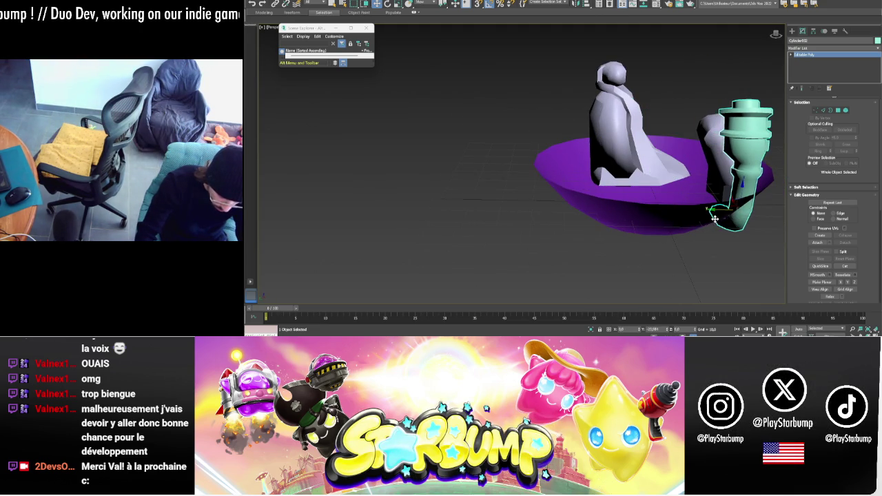
drag(742, 189, 730, 141)
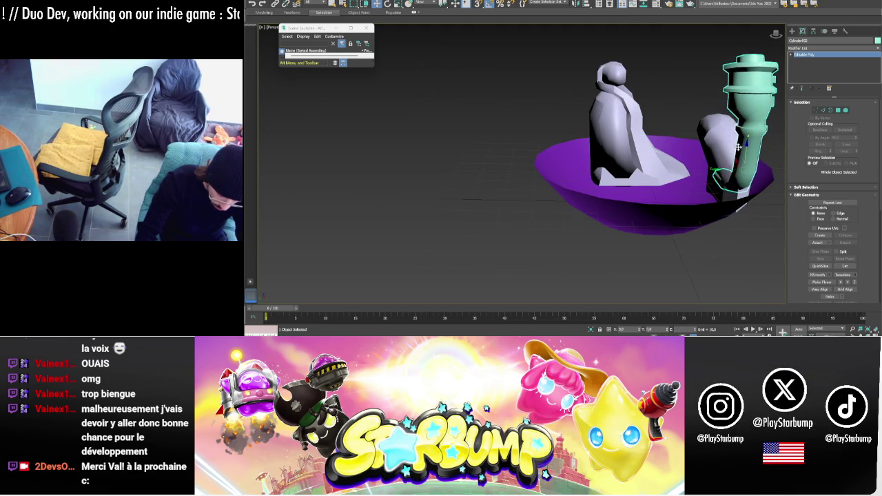
drag(730, 141, 744, 114)
key(e)
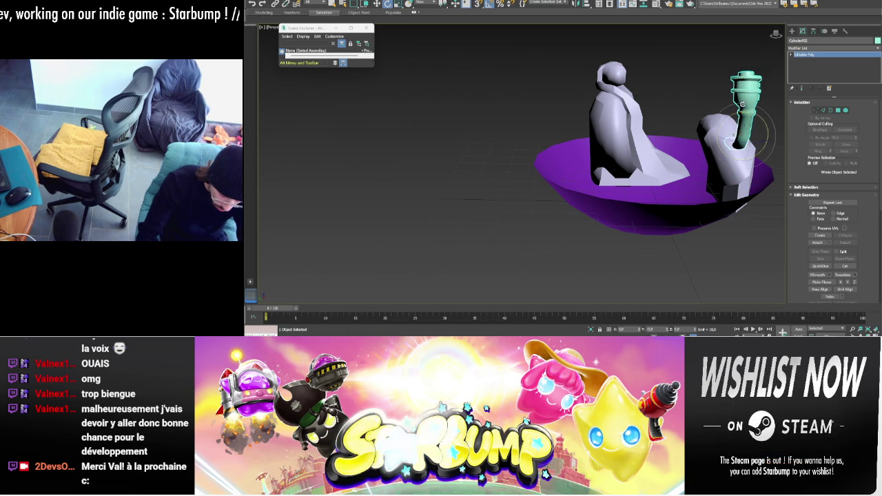
drag(741, 113, 737, 112)
- Fit the pipe against the seat, then Shift-drag the green horn to clone it
alt+middle_drag(753, 92, 573, 155)
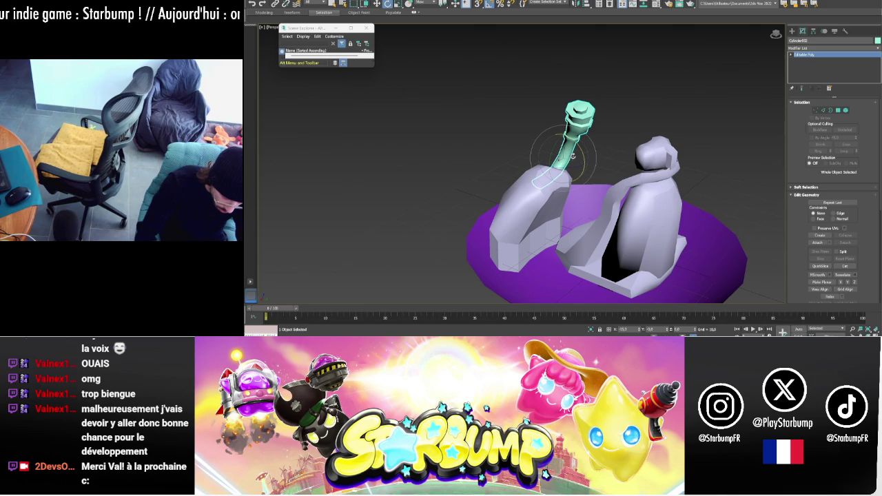
drag(583, 155, 580, 148)
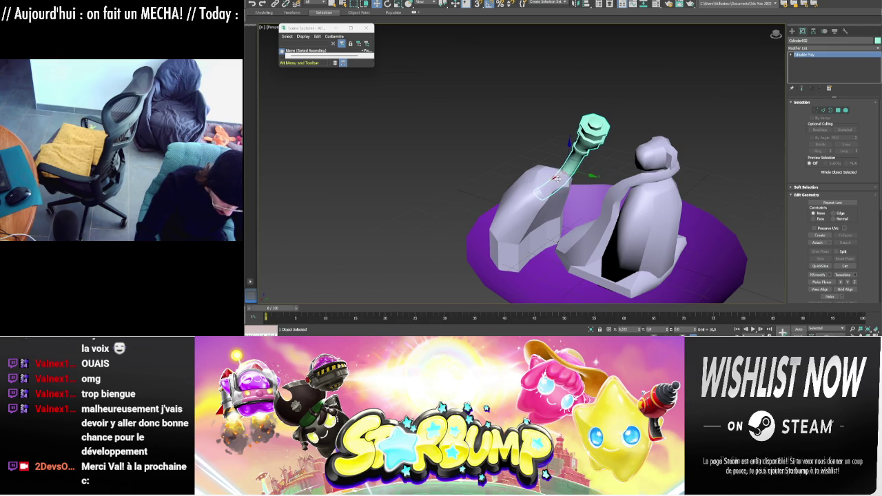
alt+middle_drag(562, 174, 714, 184)
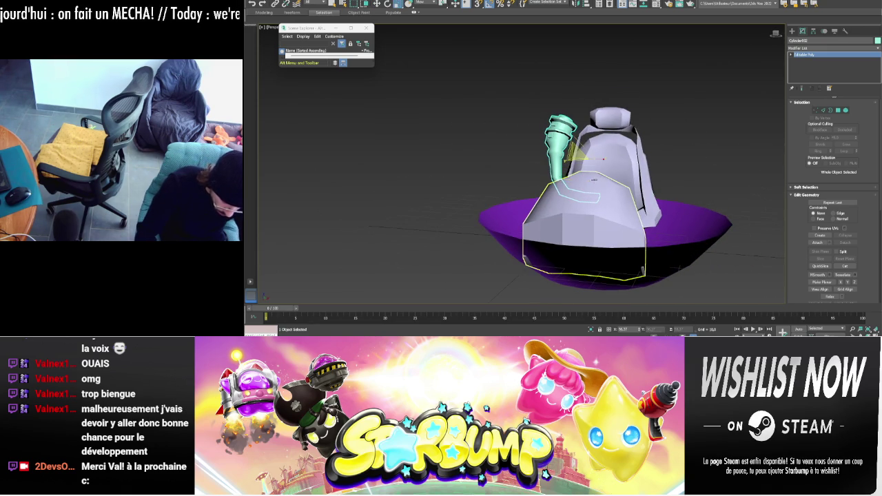
drag(604, 160, 599, 158)
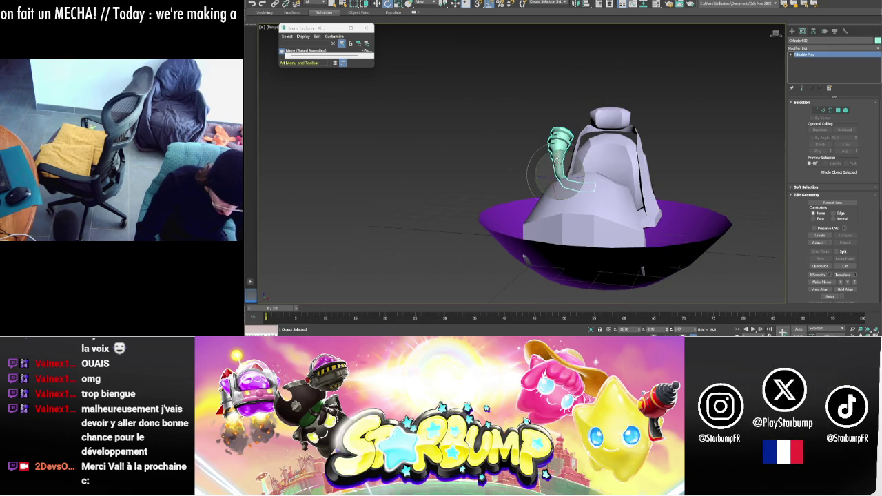
click(585, 176)
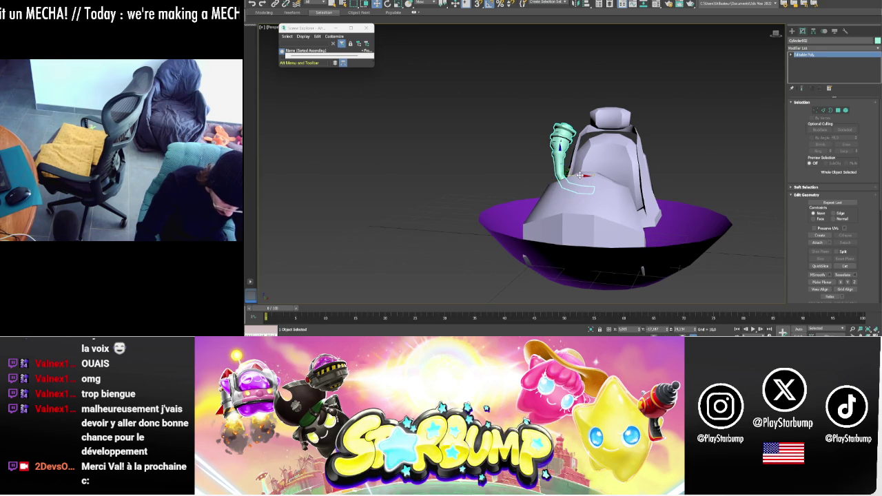
alt+middle_drag(571, 174, 560, 169)
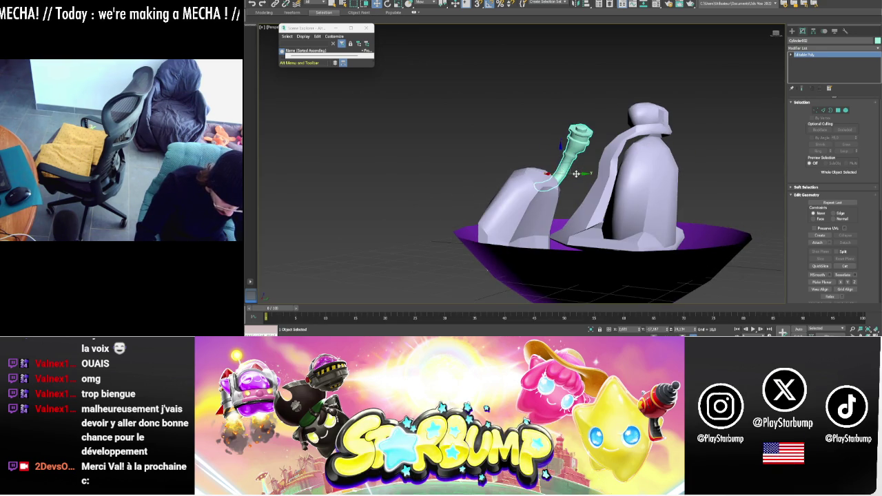
drag(584, 177, 586, 178)
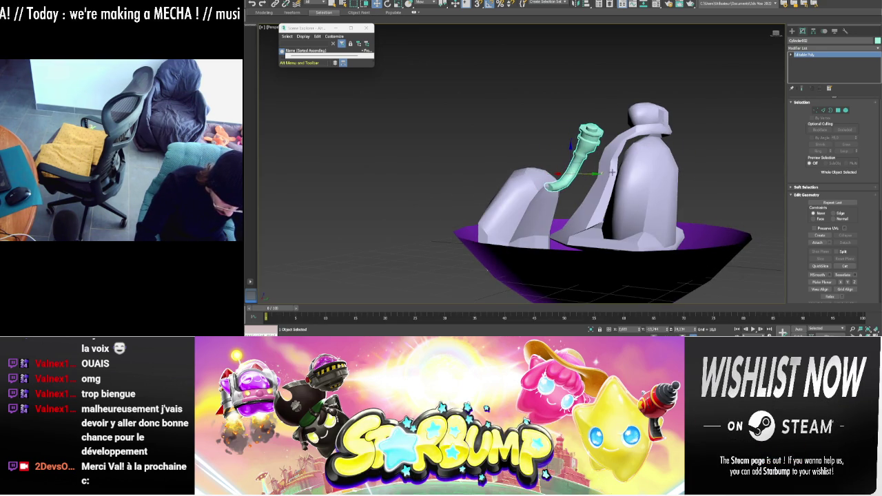
alt+middle_drag(612, 173, 619, 162)
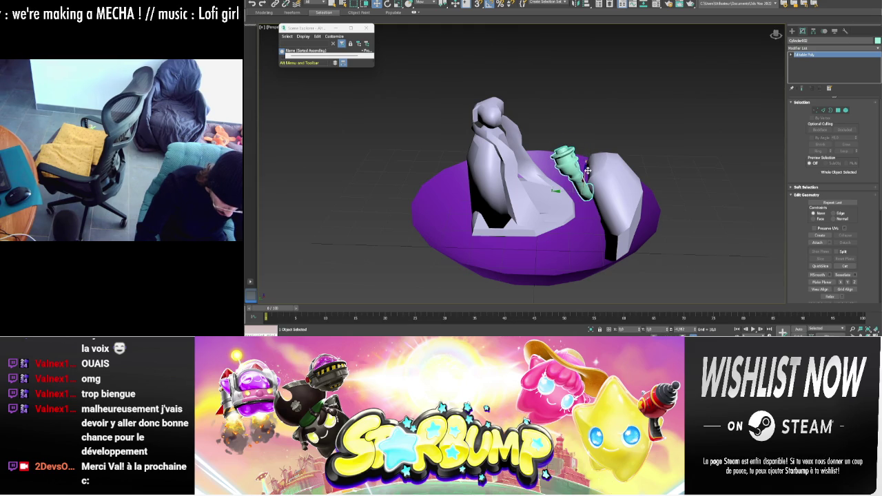
alt+middle_drag(556, 194, 580, 174)
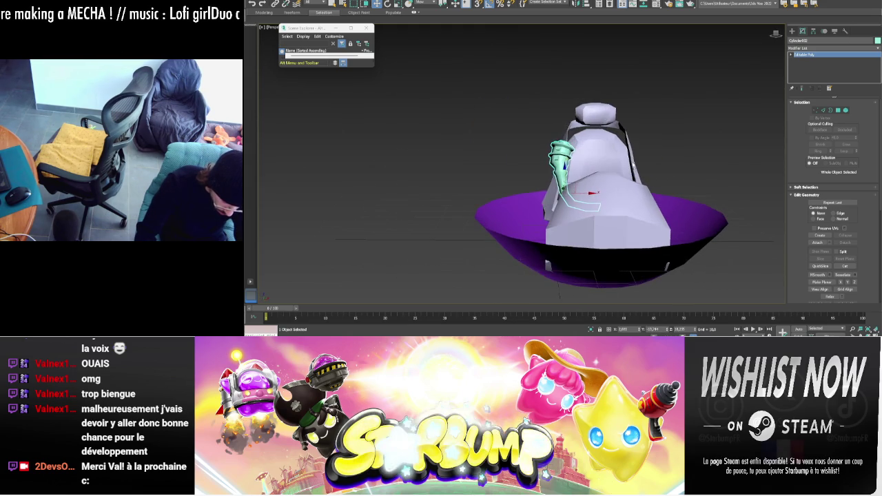
key(4)
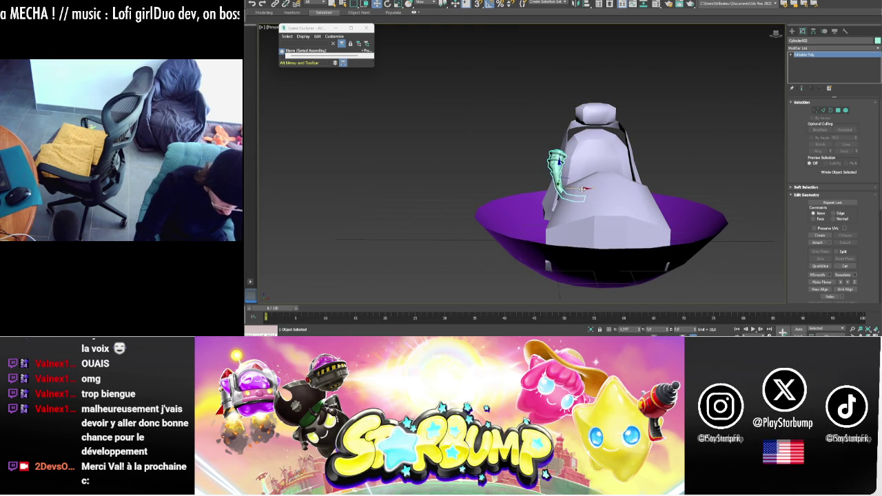
mouse_move(582, 189)
shift+mouse_down()
mouse_move(670, 205)
mouse_move(655, 206)
shift+mouse_up()
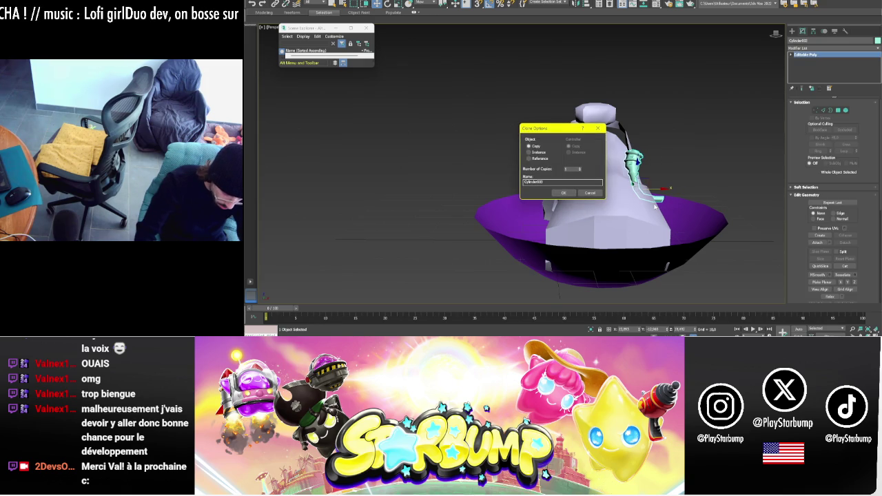
- Confirm the horn copy and mirror it on the World X axis
click(563, 194)
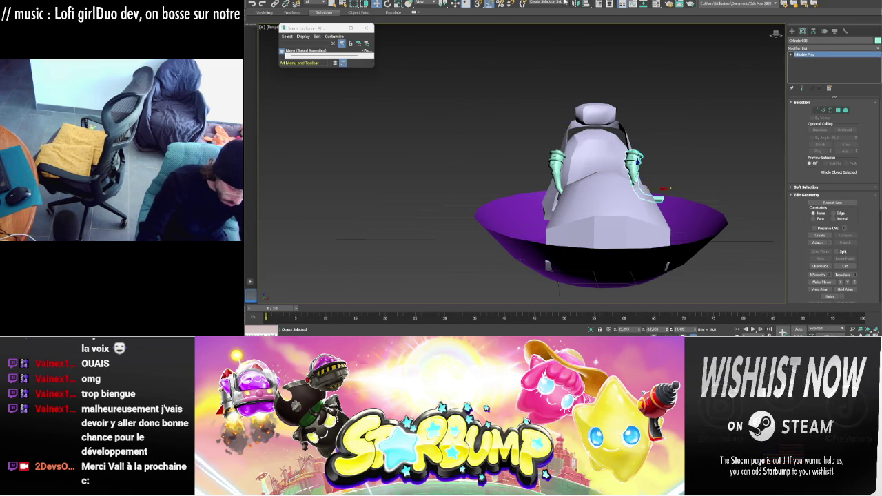
click(576, 5)
key(Return)
- Switch the viewport to Orthographic and nudge the mirrored horn right into place
mouse_move(777, 34)
middle_down()
mouse_move(597, 144)
mouse_move(586, 138)
middle_up()
click(271, 27)
click(284, 55)
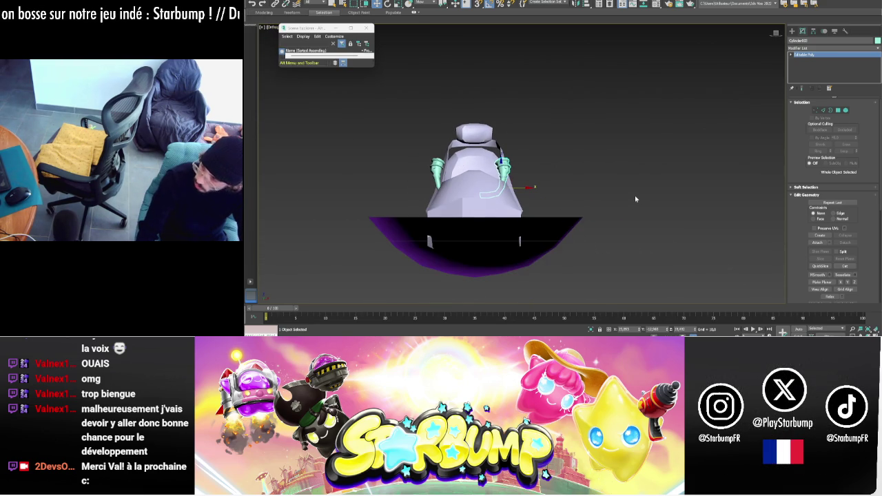
middle_drag(622, 191, 634, 191)
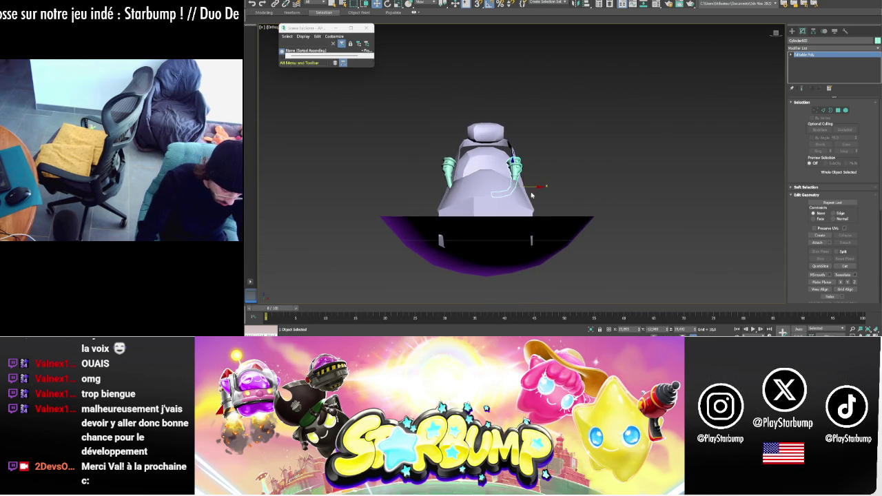
drag(535, 186, 542, 186)
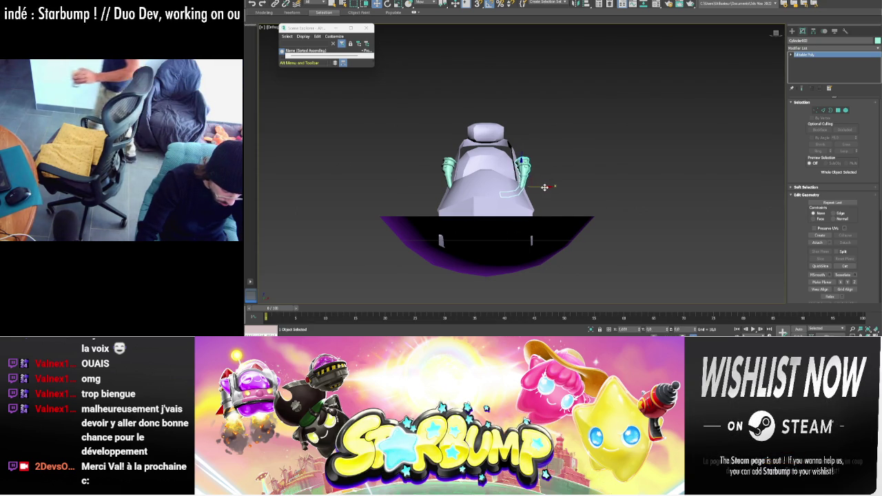
drag(544, 187, 544, 186)
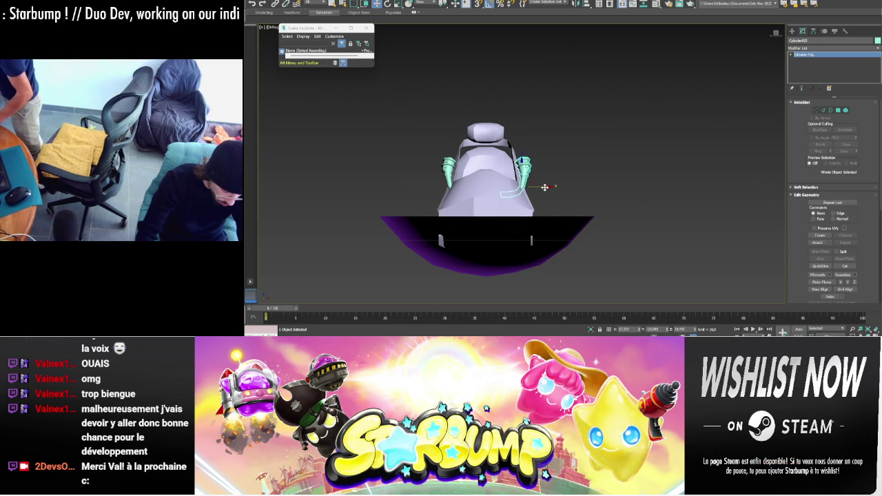
click(628, 142)
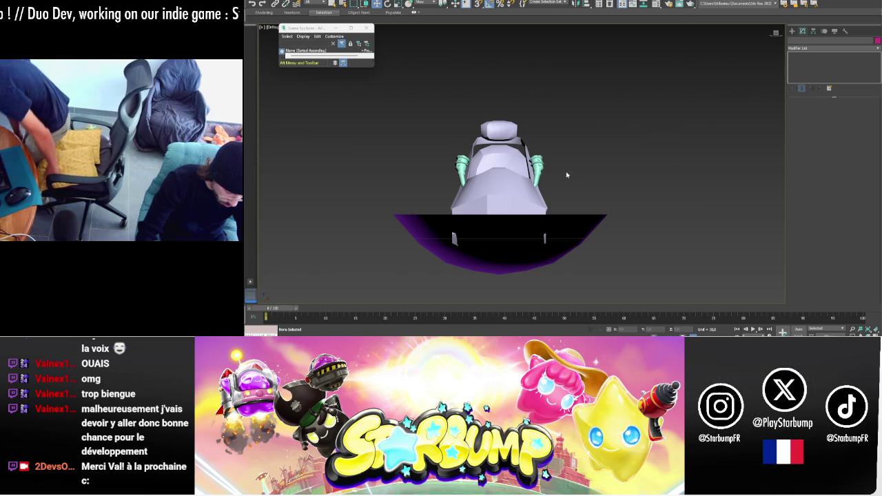
- Draw a small Box primitive (Box005) on the ground beside the cockpit bowl
click(793, 31)
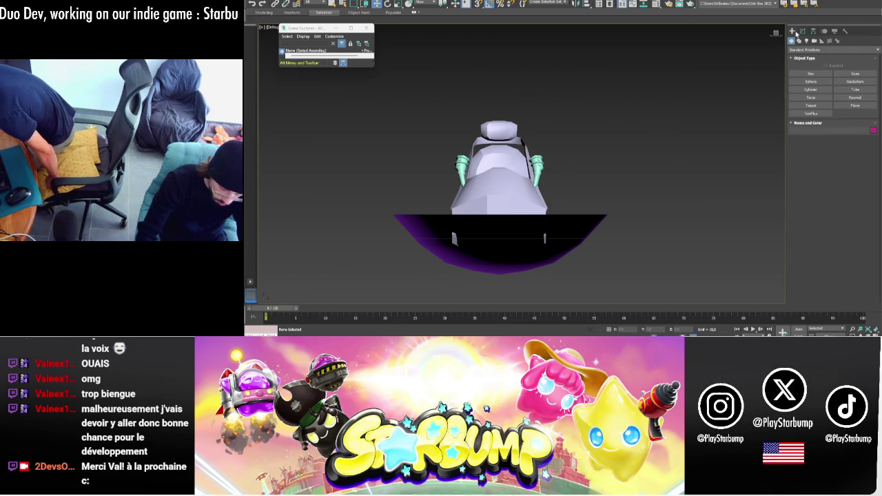
click(811, 73)
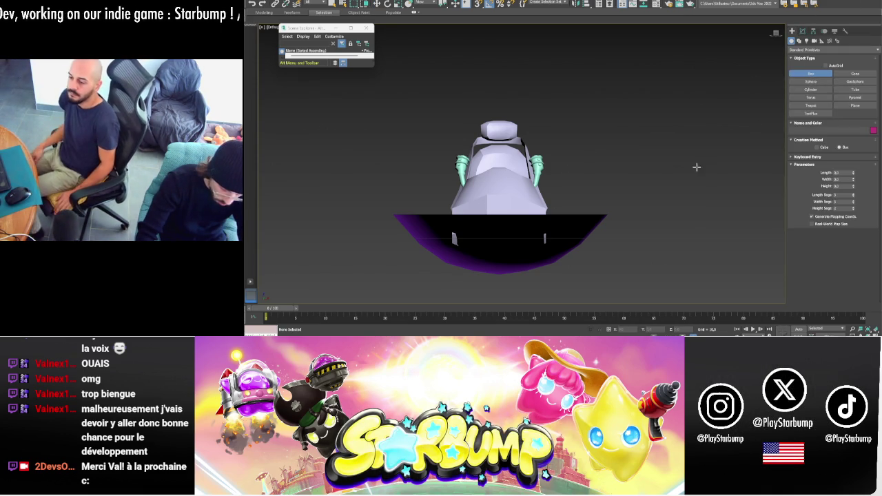
scroll(706, 172, down, 3)
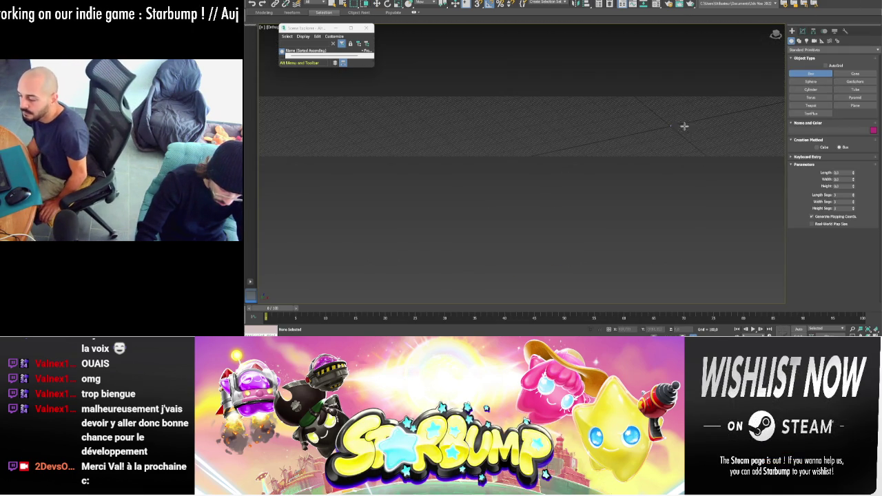
scroll(704, 112, up, 5)
scroll(546, 193, up, 5)
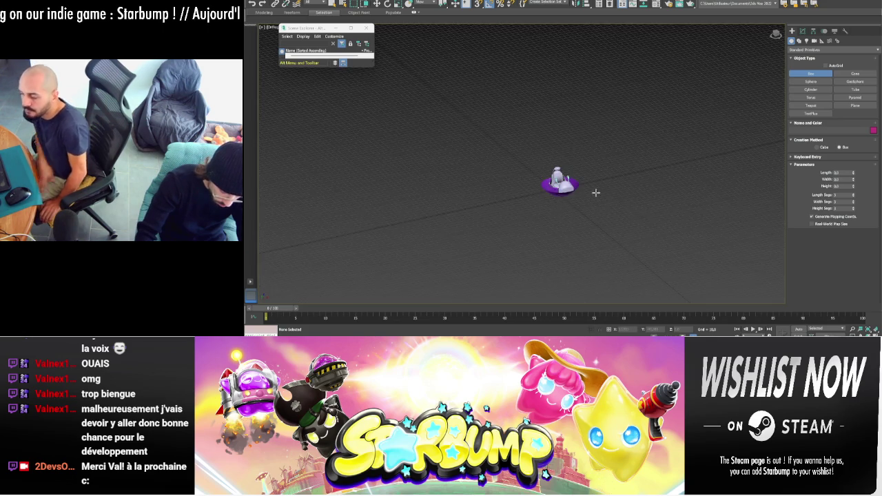
scroll(551, 204, up, 3)
scroll(512, 211, up, 2)
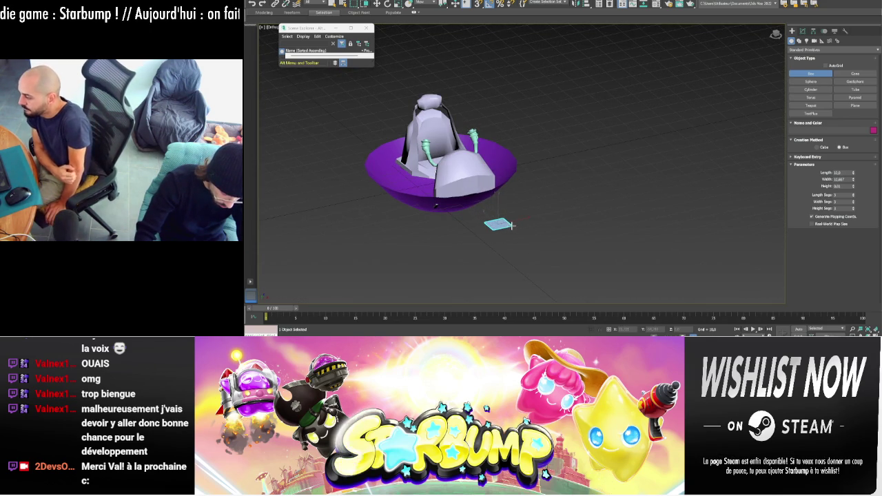
click(512, 225)
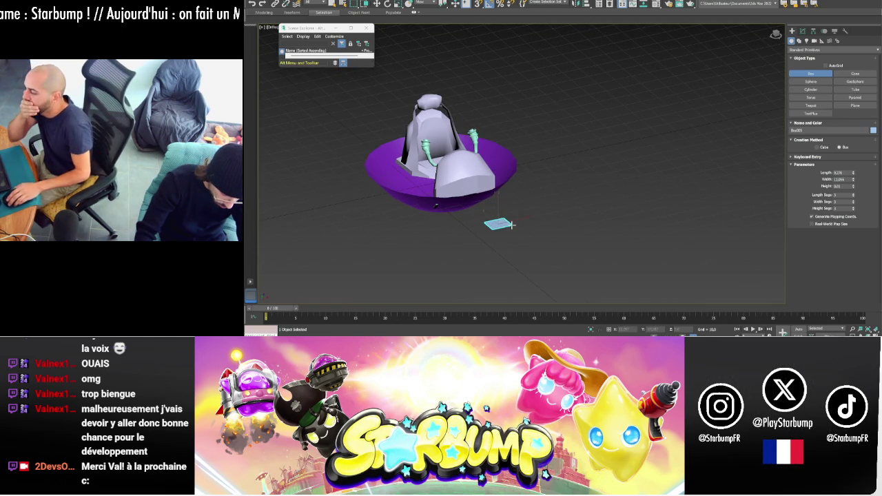
alt+middle_drag(630, 205, 647, 202)
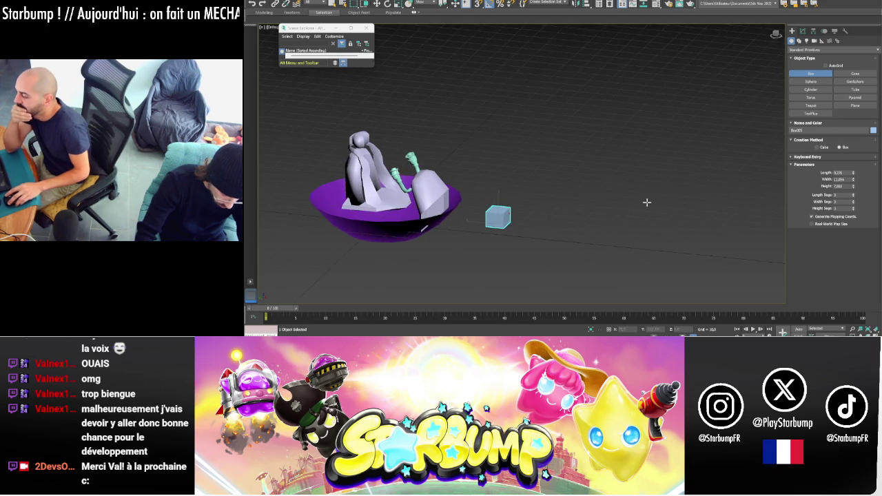
- Convert the new box to Editable Poly, try an edge chamfer, then undo it
right_click(512, 233)
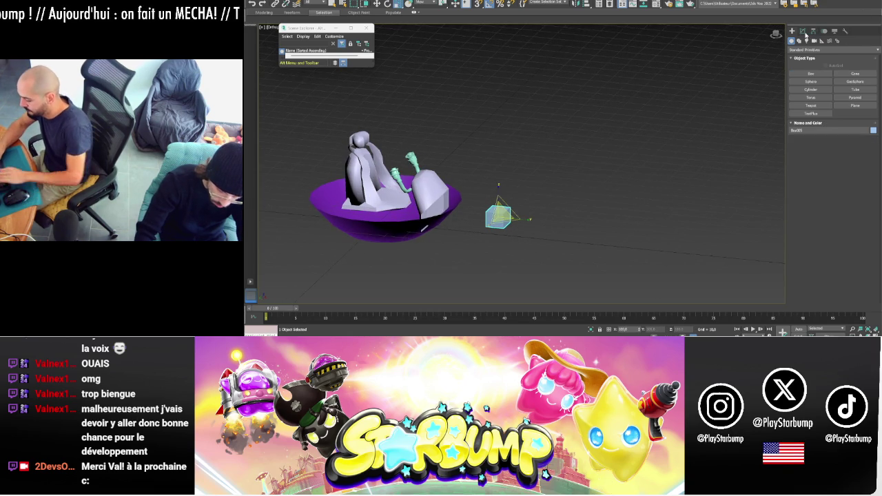
click(803, 32)
right_click(499, 213)
mouse_move(529, 281)
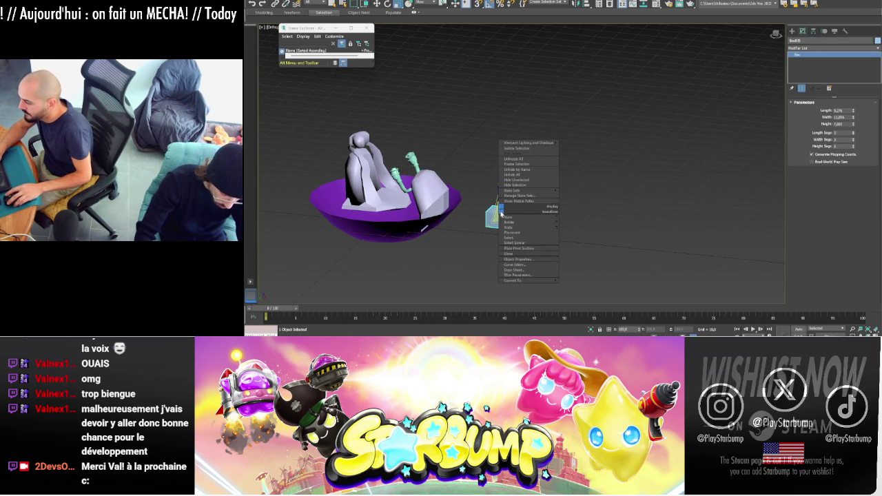
click(565, 285)
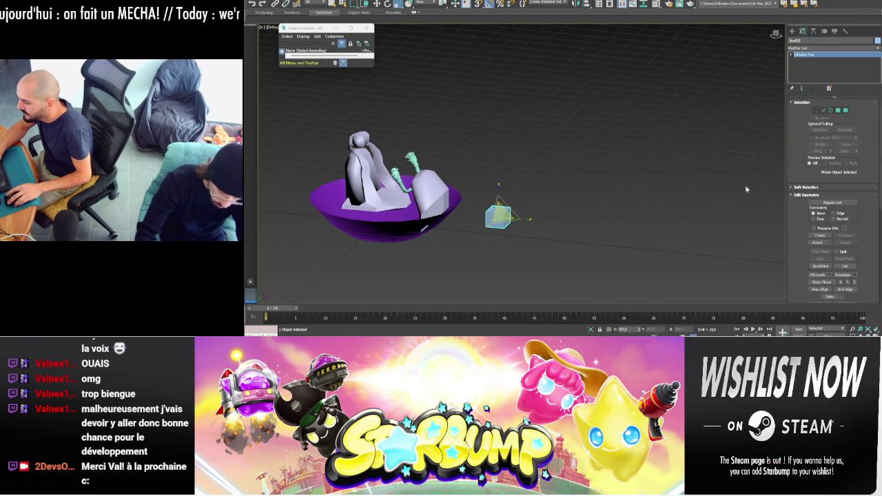
click(824, 111)
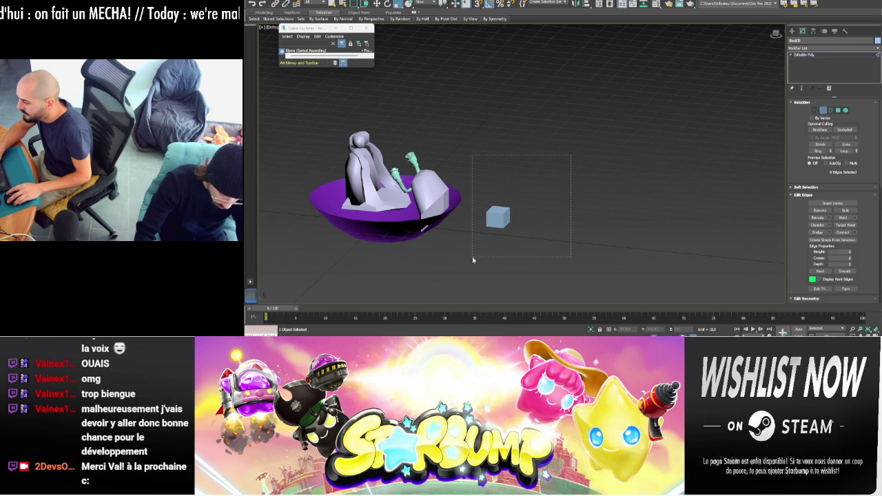
click(826, 226)
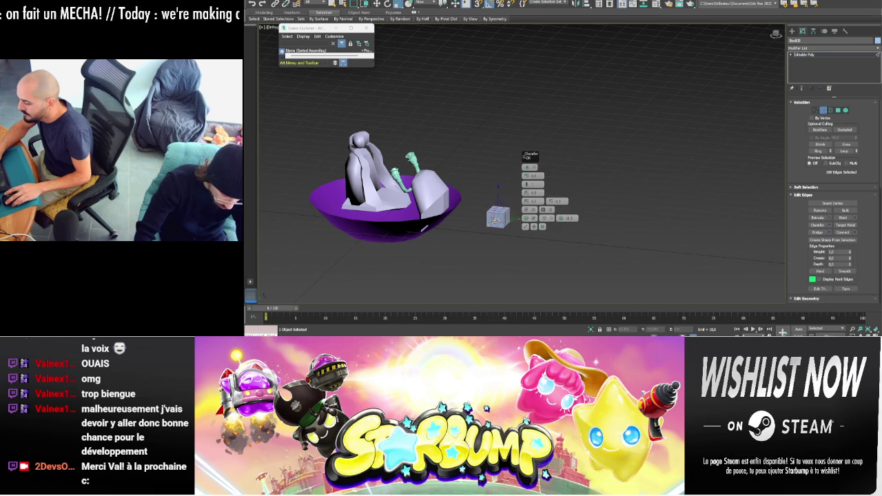
key(ctrl+z)
key(ctrl+z)
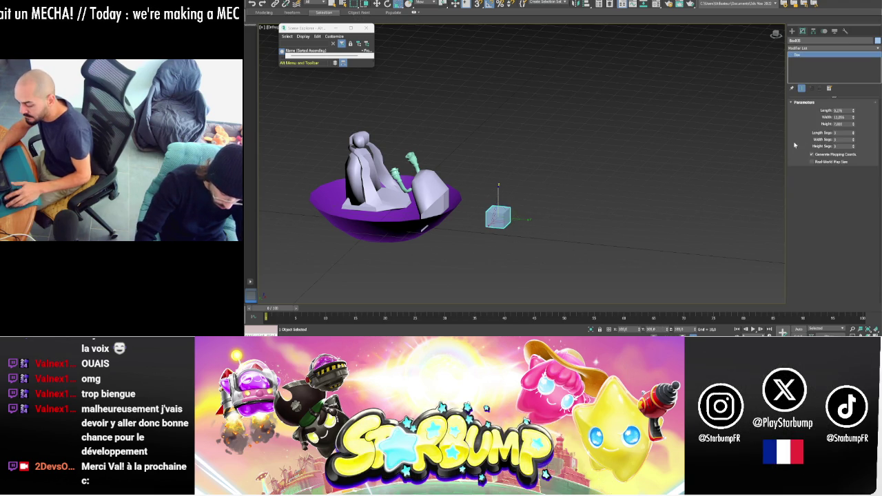
click(837, 102)
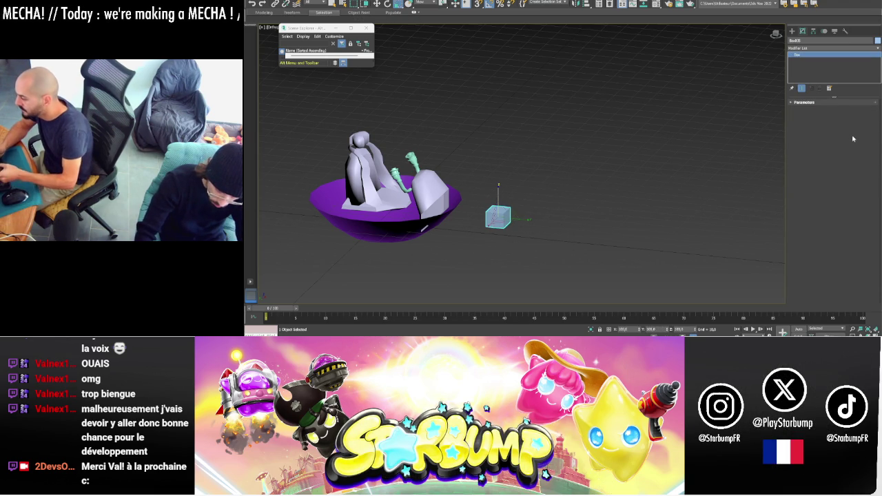
click(837, 102)
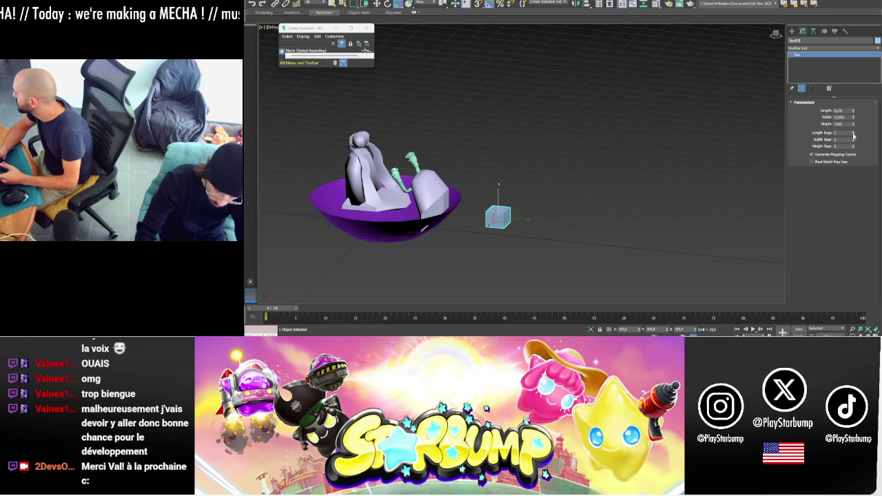
- Browse the modifier list and convert the box to Editable Poly again
click(822, 48)
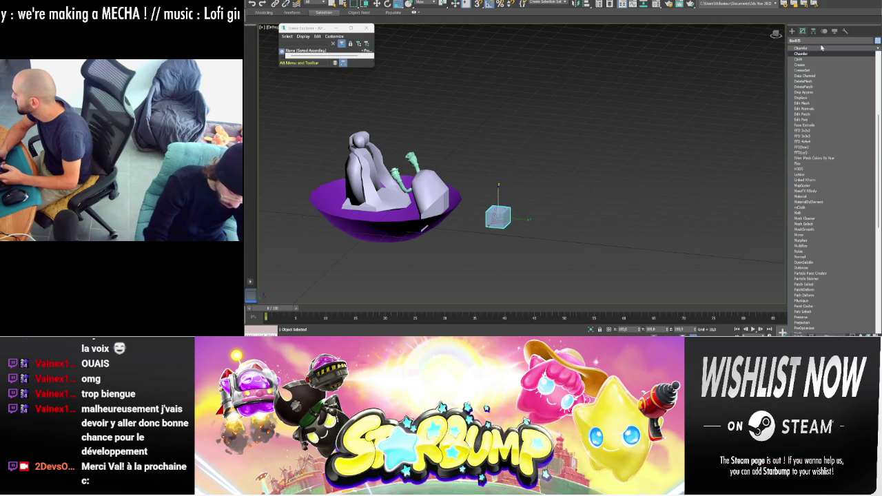
click(822, 48)
right_click(502, 221)
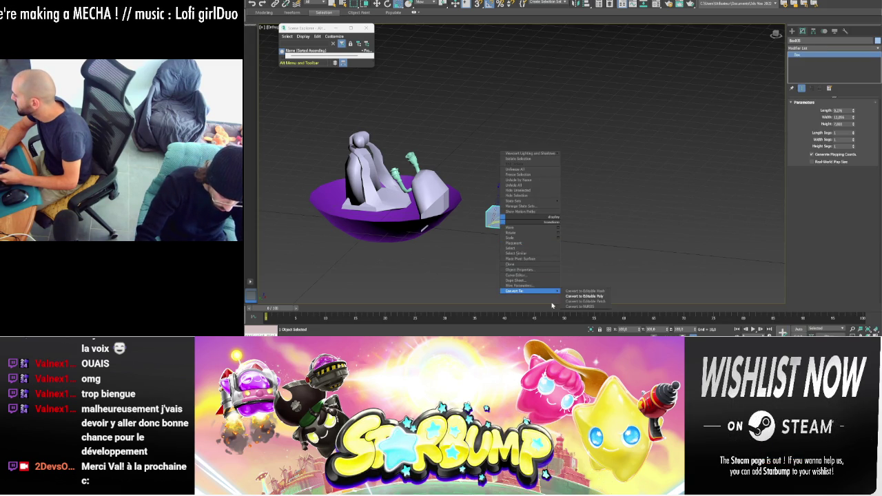
click(580, 297)
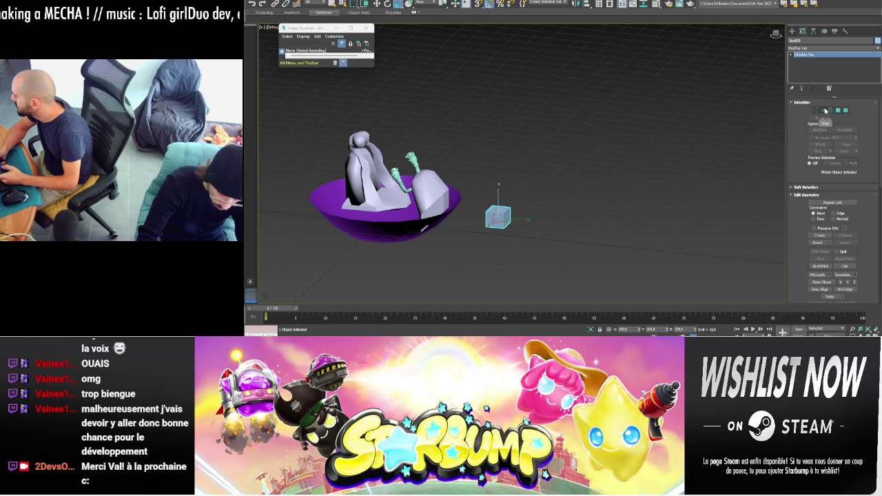
click(827, 111)
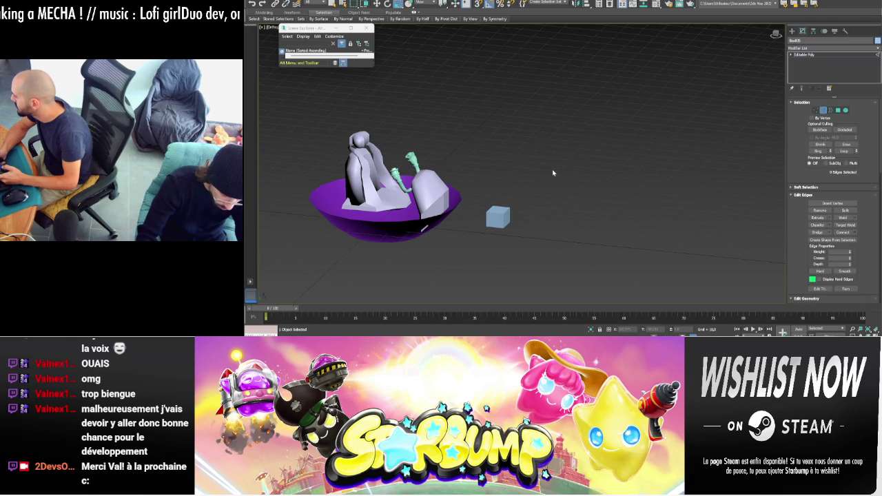
click(835, 48)
click(833, 55)
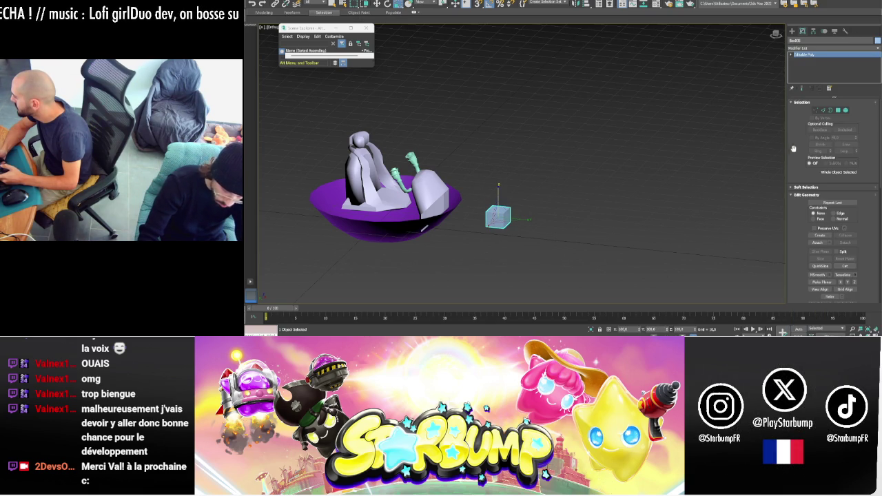
click(824, 111)
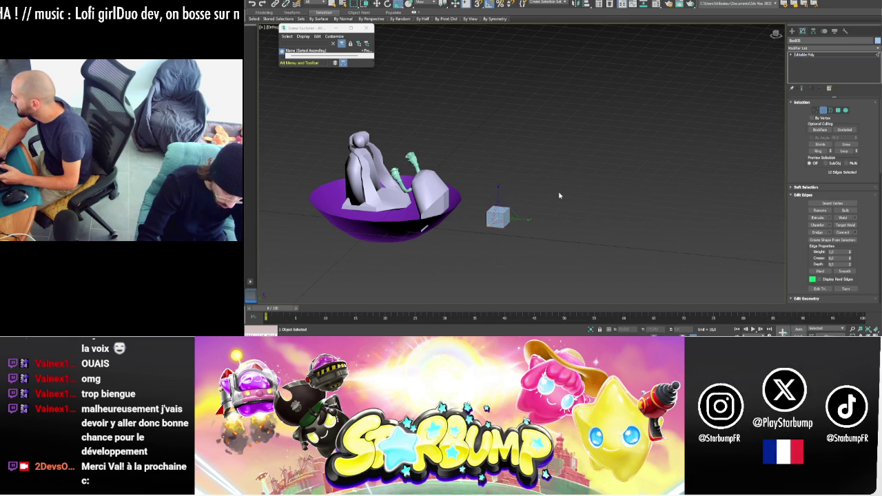
- Add a Chamfer modifier to the box and collapse it into the editable poly
click(812, 48)
text(ch)
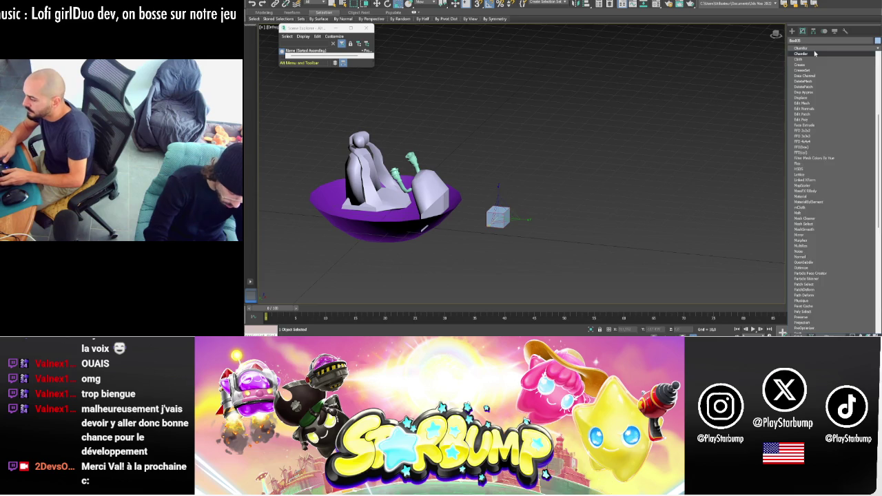
click(815, 53)
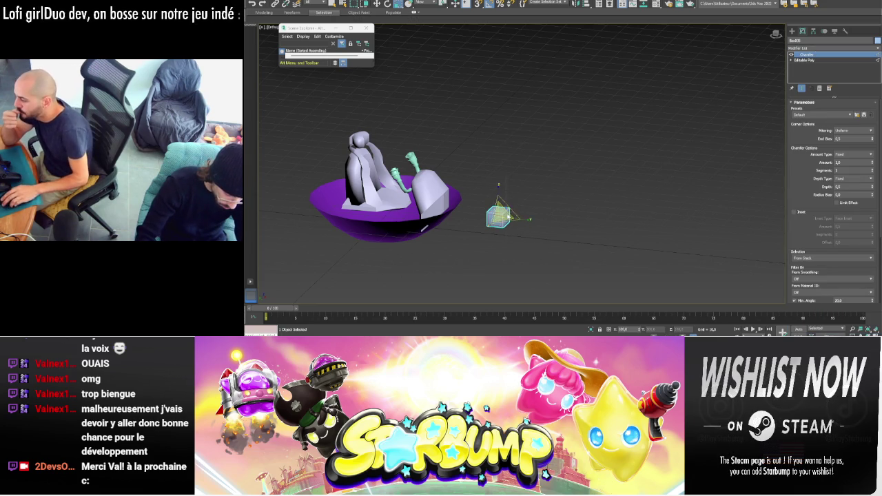
right_click(511, 222)
click(580, 288)
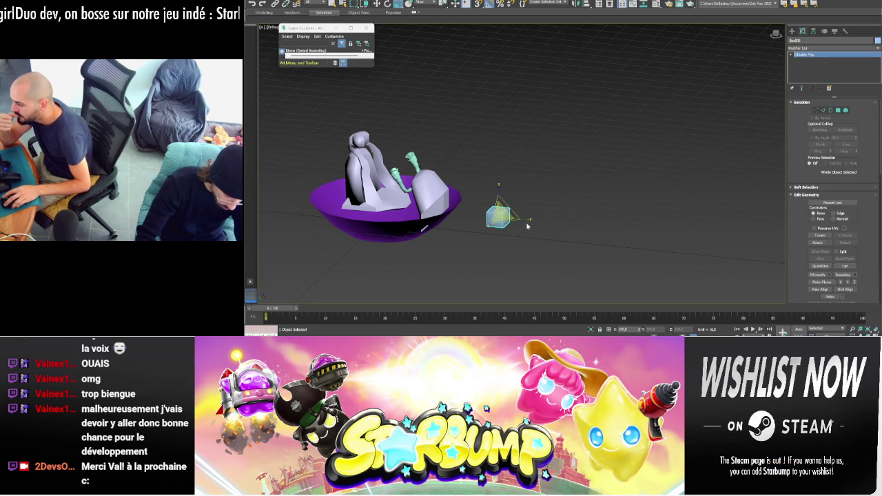
key(w)
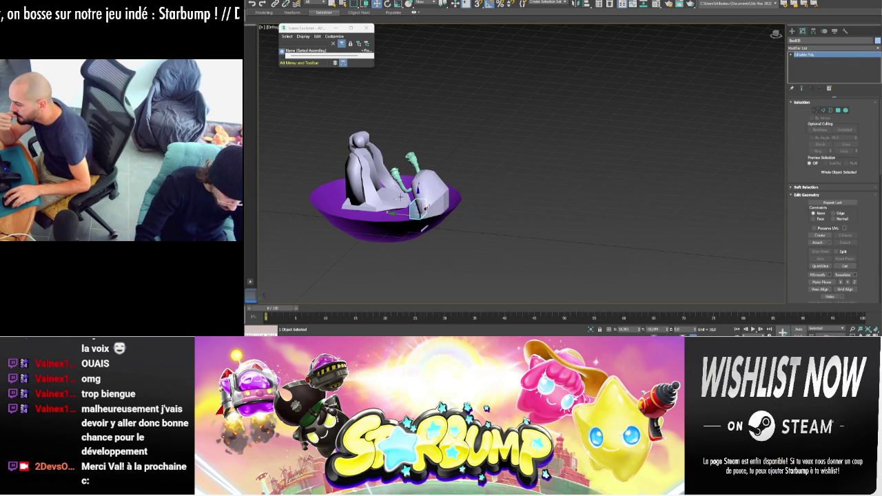
- Move the chamfered box onto the cockpit console beside the hand, then check it from the front
drag(418, 200, 417, 157)
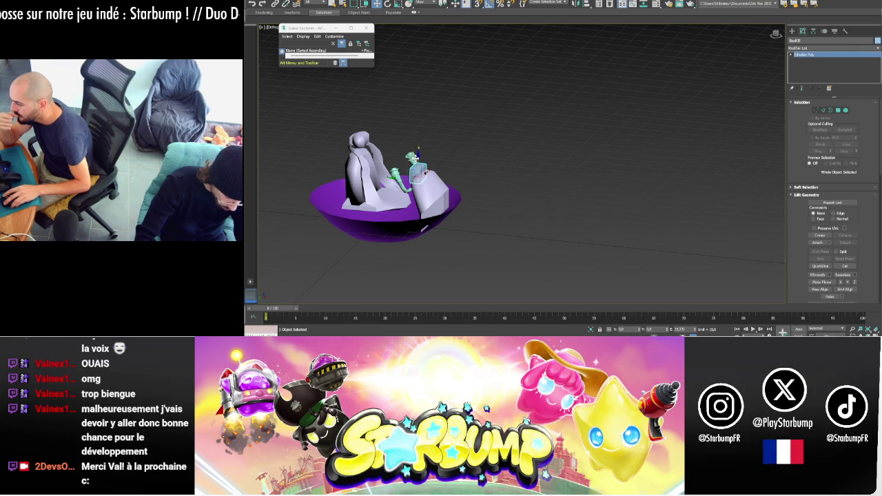
key(t)
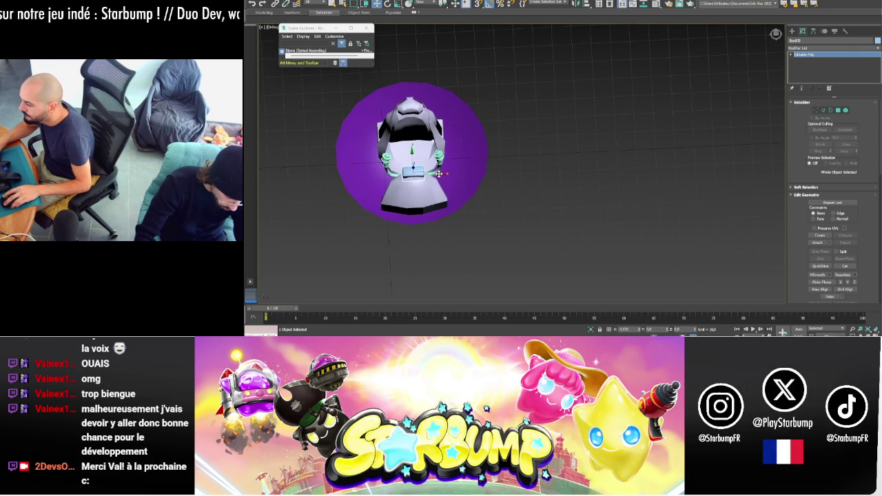
mouse_move(528, 191)
alt+middle_down()
mouse_move(456, 183)
mouse_move(501, 167)
alt+middle_up()
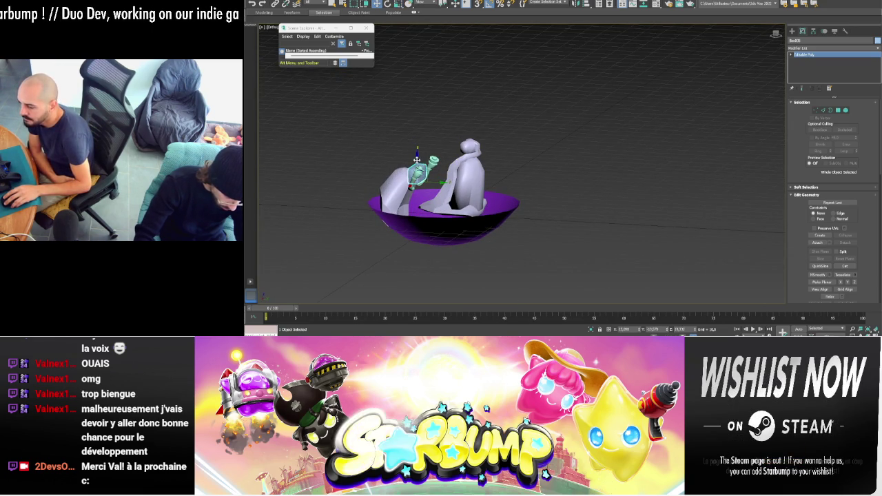
mouse_move(437, 182)
alt+middle_down()
mouse_move(453, 158)
mouse_move(408, 158)
mouse_move(416, 204)
alt+middle_up()
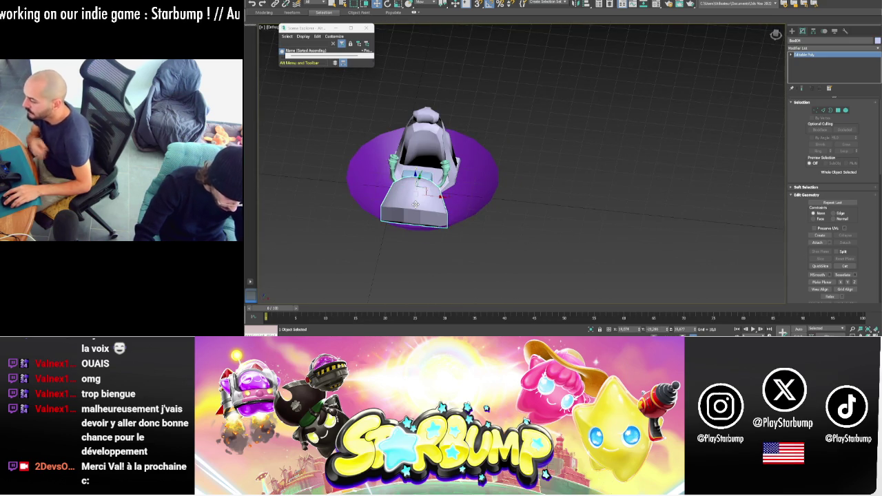
- Select the box's front polygons and cancel the Extrude settings without changing the mesh
click(838, 110)
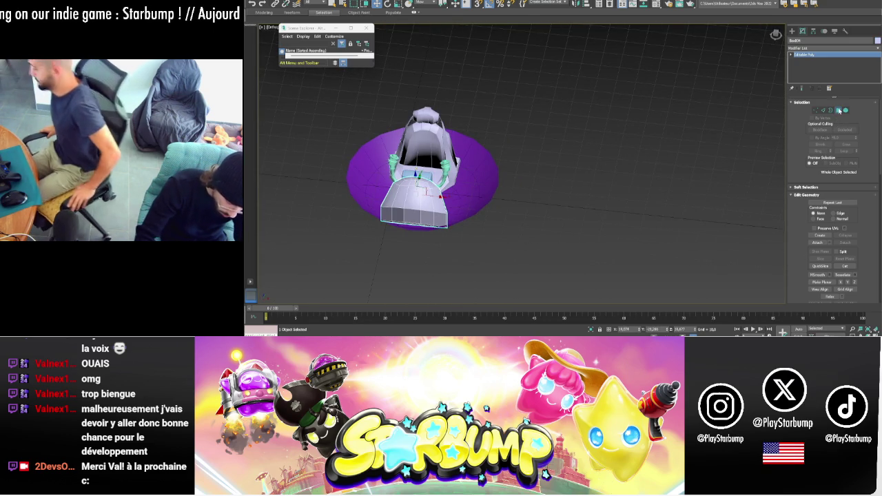
click(409, 209)
ctrl+click(414, 187)
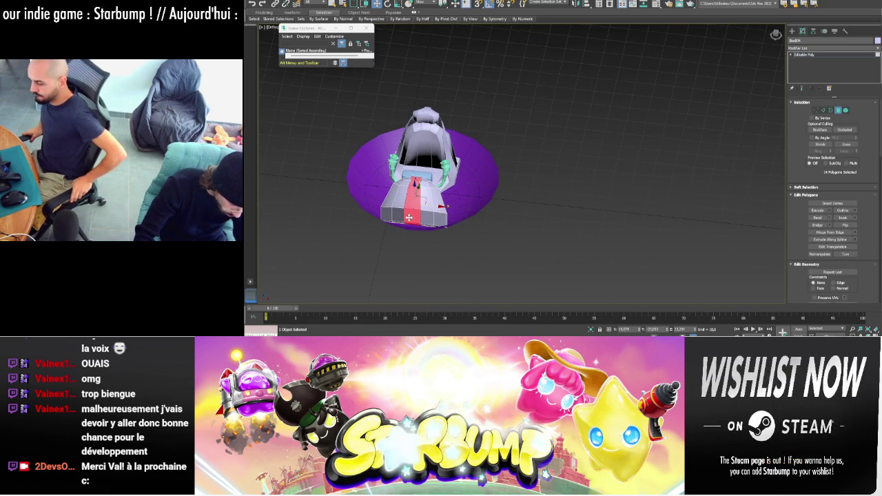
click(829, 211)
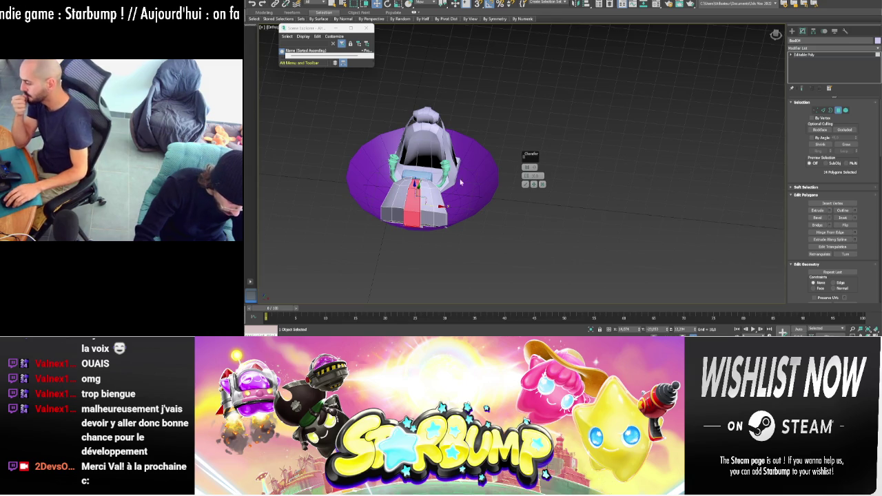
click(536, 182)
- Orbit around the console block from low side and three-quarter angles, then switch to Create
mouse_move(518, 191)
alt+middle_down()
mouse_move(442, 178)
mouse_move(408, 195)
alt+middle_up()
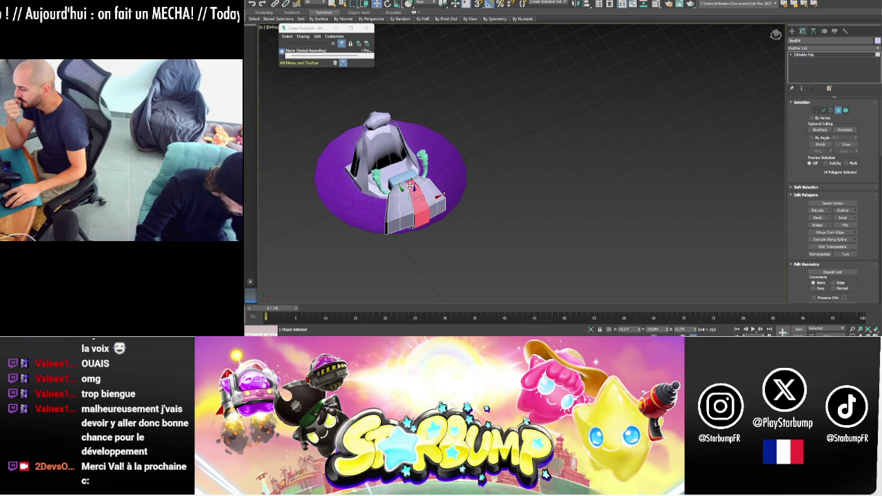
mouse_move(519, 144)
alt+middle_down()
mouse_move(622, 130)
mouse_move(613, 130)
alt+middle_up()
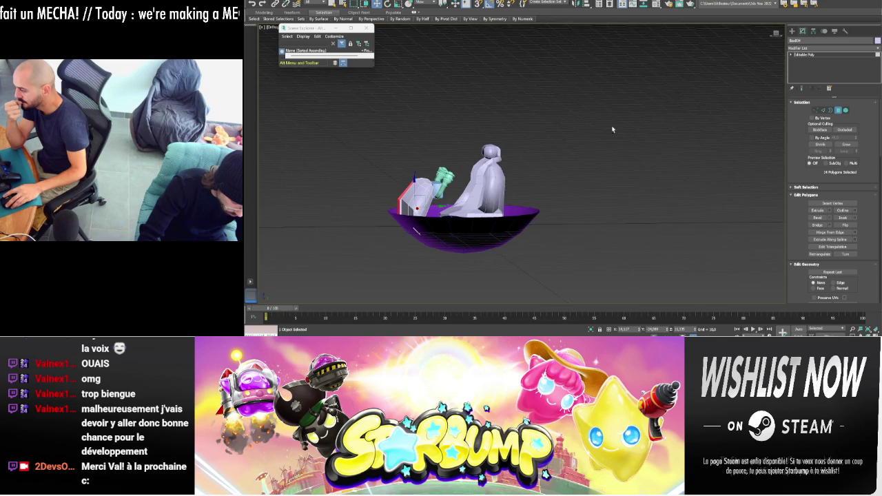
alt+middle_drag(484, 205, 689, 133)
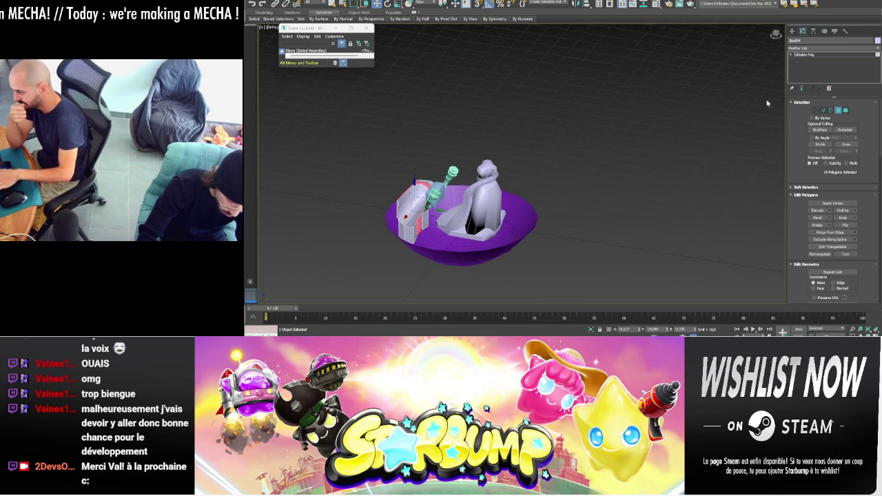
click(792, 31)
mouse_move(621, 160)
alt+middle_down()
mouse_move(526, 166)
mouse_move(511, 162)
mouse_move(503, 135)
alt+middle_up()
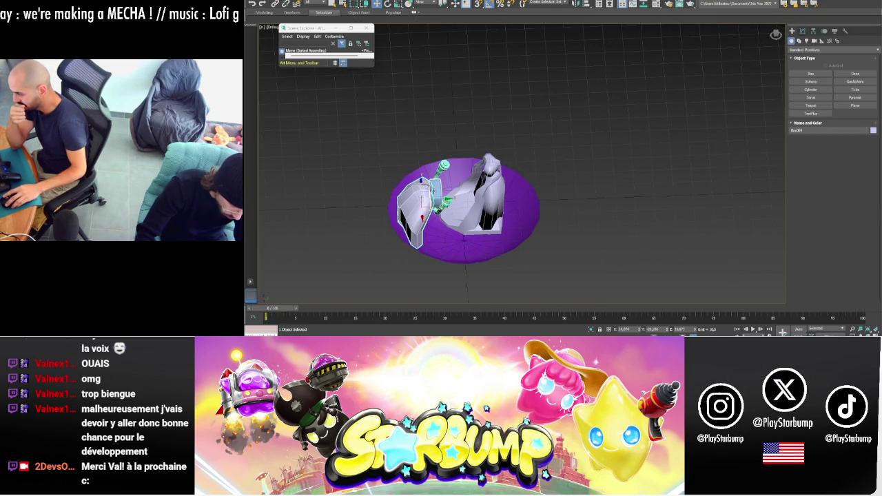
- Duplicate the console box and move the copy to the cockpit's right side
shift+drag(458, 201, 522, 198)
key(Return)
drag(478, 216, 493, 216)
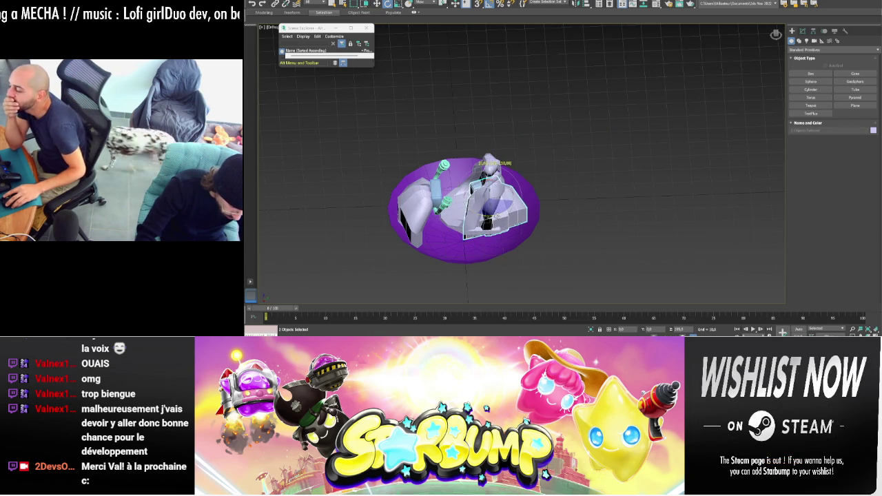
alt+middle_drag(591, 244, 622, 241)
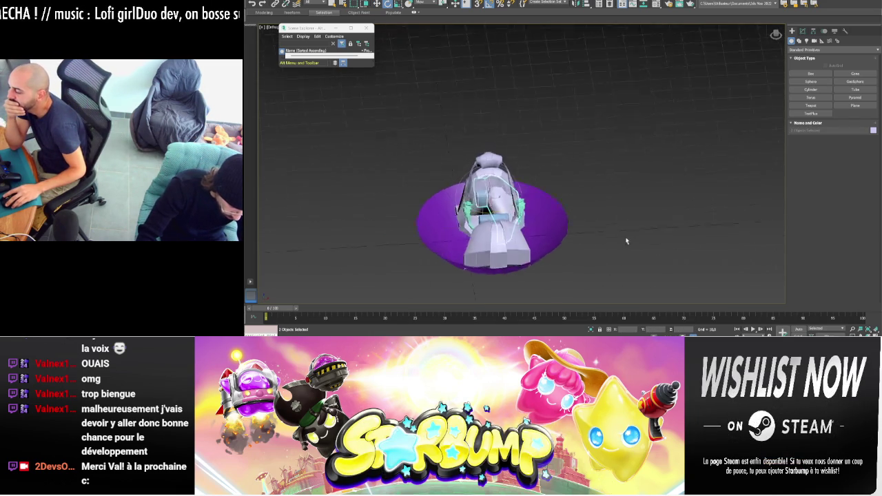
drag(504, 193, 528, 184)
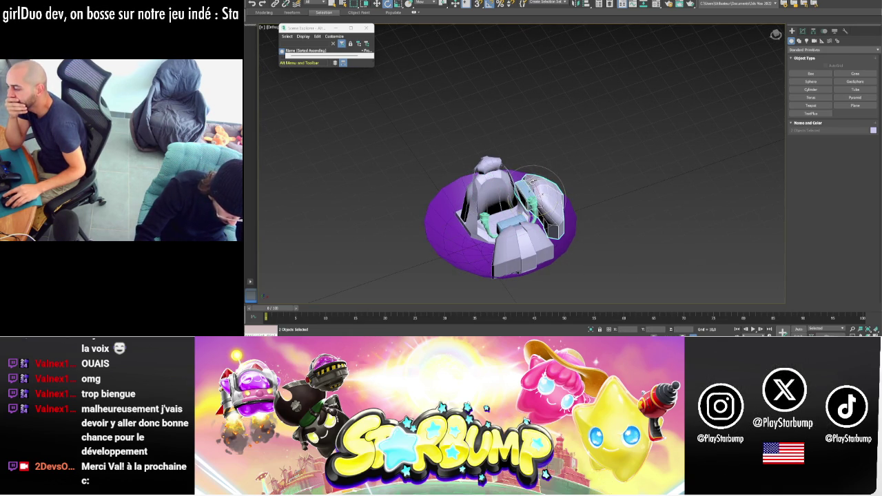
- Rotate the copy about 30 degrees and nudge it into place beside the original
drag(531, 181, 525, 189)
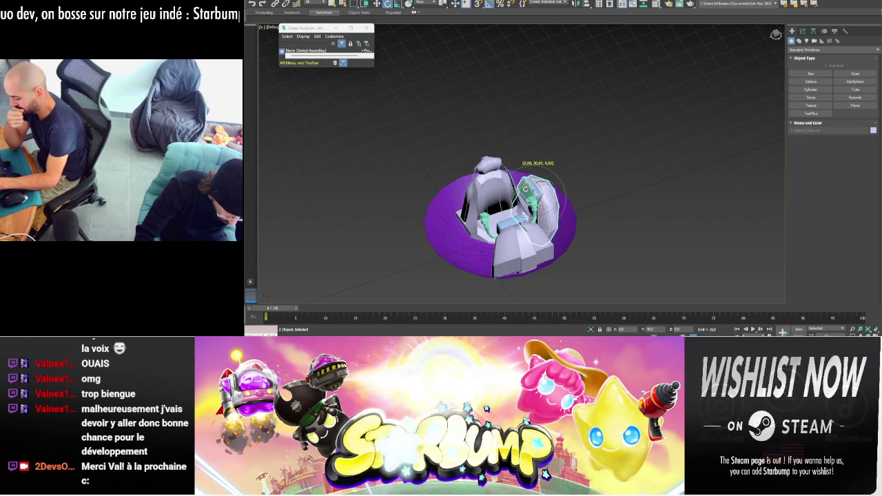
mouse_move(525, 189)
alt+middle_down()
mouse_move(608, 192)
mouse_move(584, 189)
alt+middle_up()
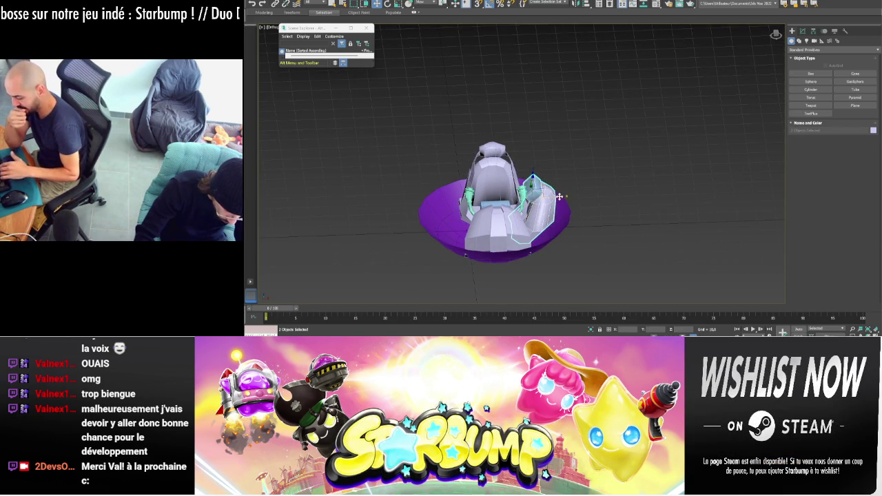
drag(560, 197, 563, 197)
alt+middle_drag(635, 181, 600, 178)
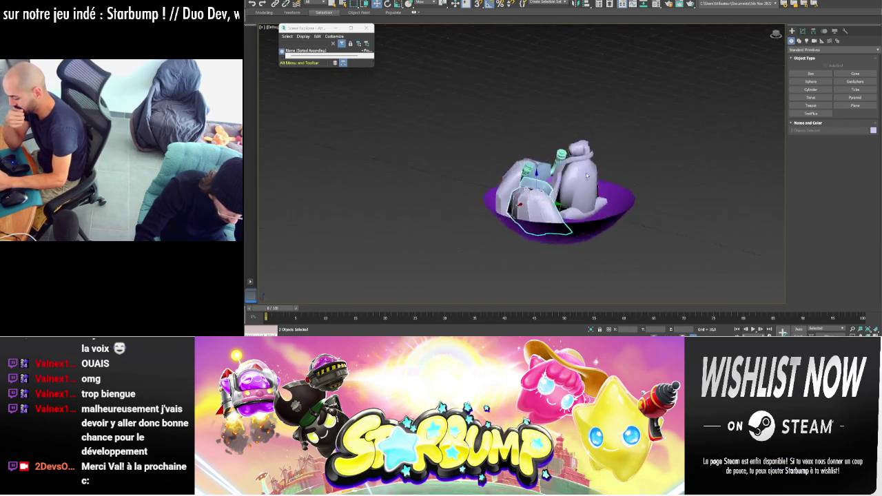
mouse_move(534, 174)
alt+middle_down()
mouse_move(508, 205)
mouse_move(512, 176)
alt+middle_up()
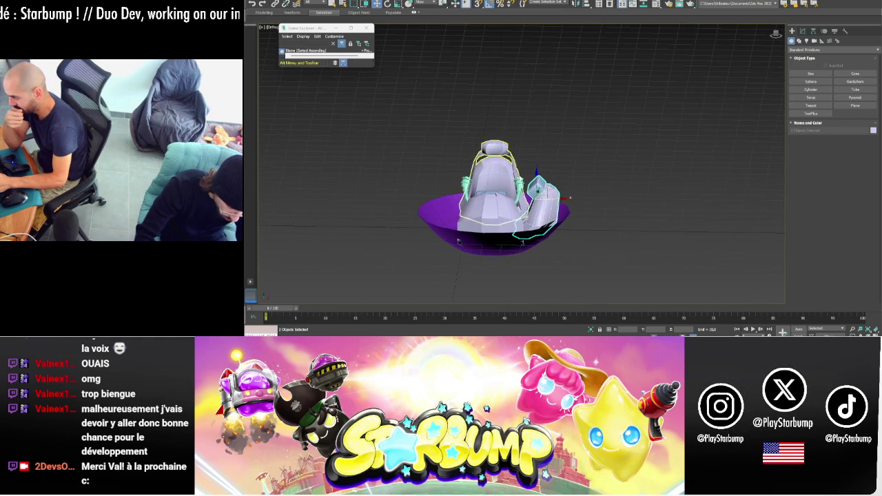
drag(548, 204, 552, 202)
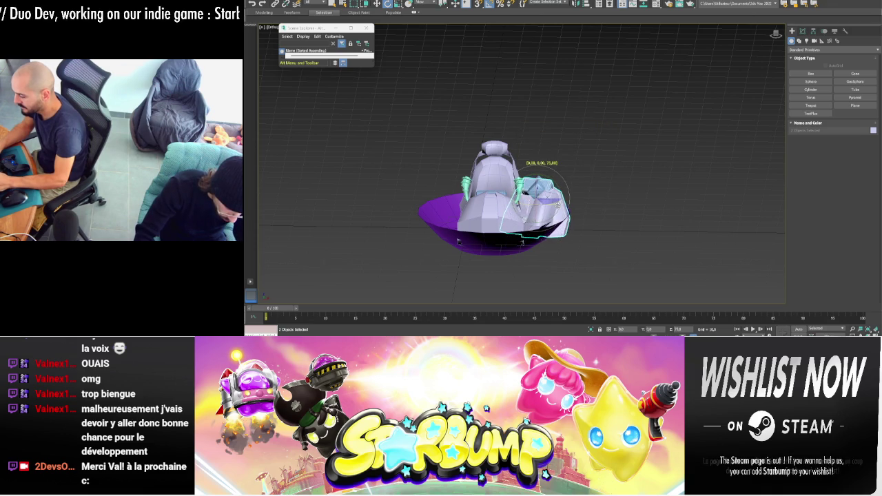
click(560, 194)
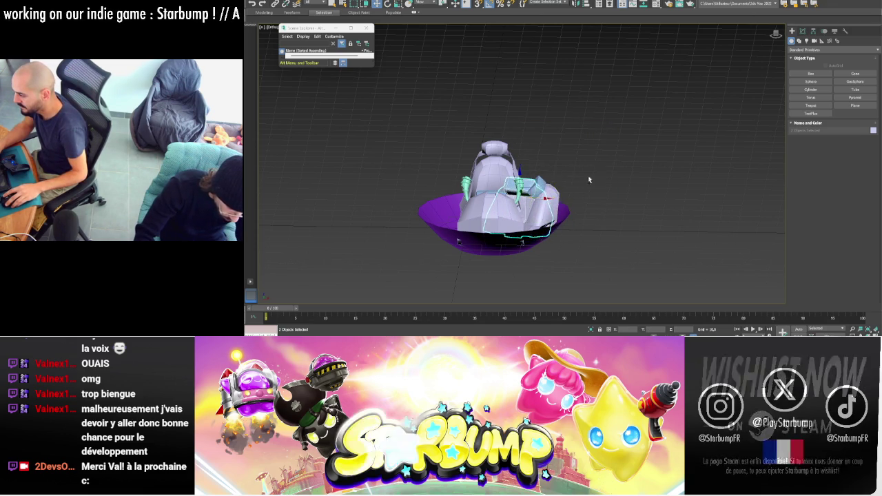
- Inspect the copied piece from several angles and undo two rotation adjustments
alt+middle_drag(544, 198, 564, 188)
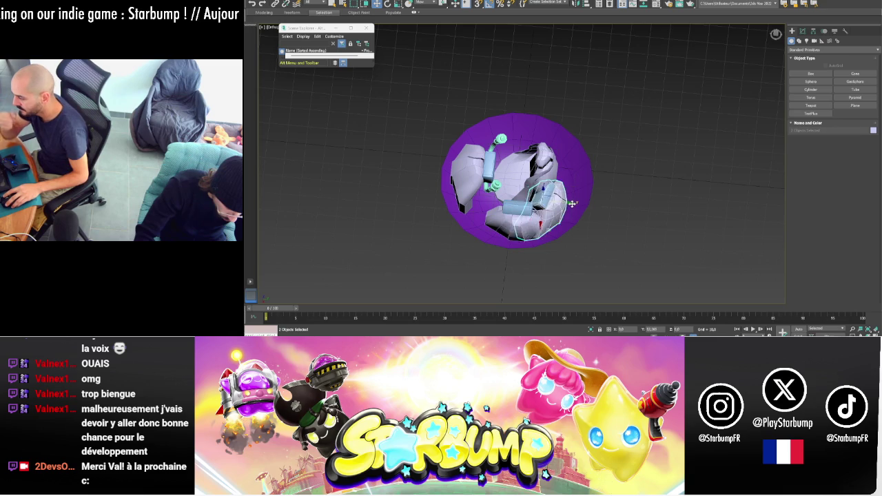
mouse_move(606, 198)
alt+middle_down()
mouse_move(628, 180)
mouse_move(592, 179)
alt+middle_up()
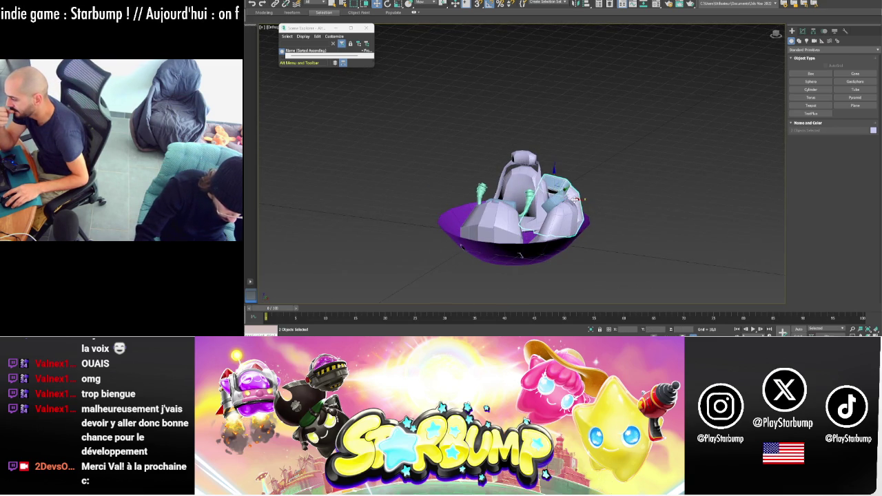
mouse_move(617, 180)
alt+middle_down()
mouse_move(626, 175)
mouse_move(610, 177)
alt+middle_up()
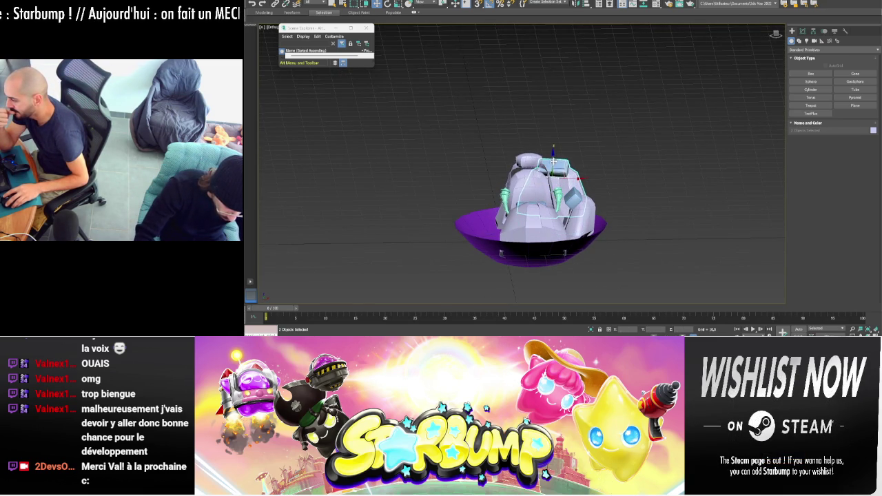
key(ctrl+z)
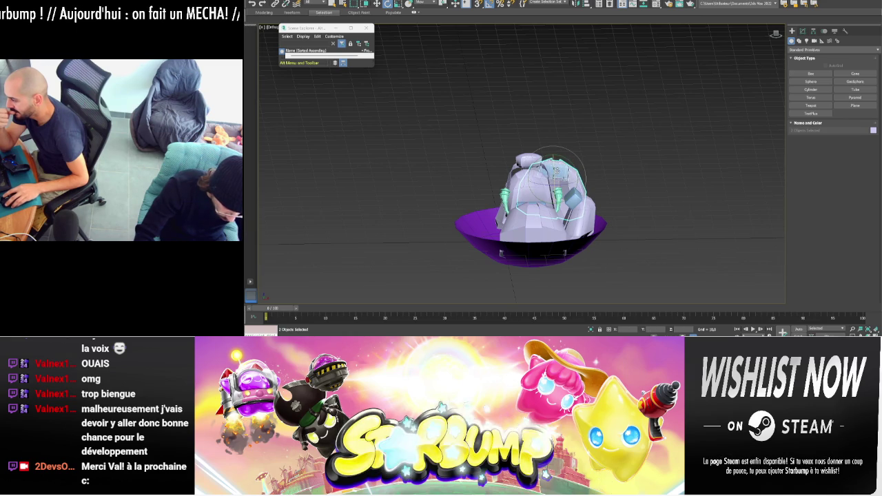
alt+middle_drag(628, 168, 607, 177)
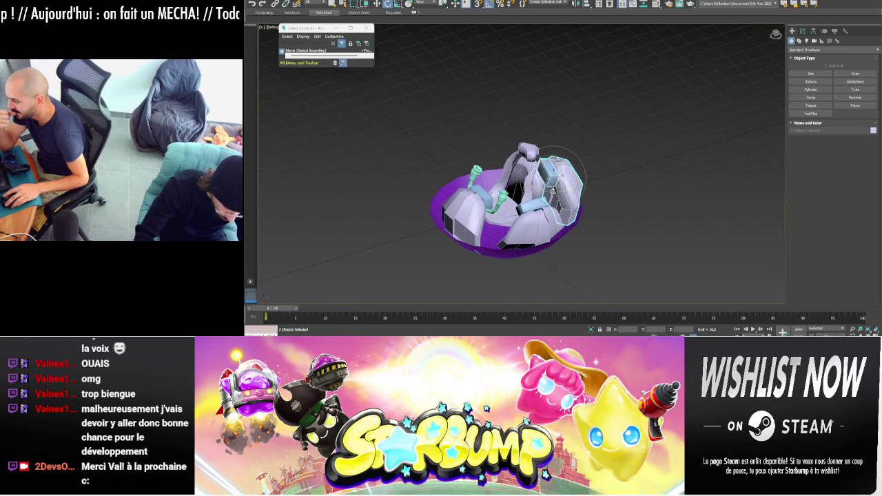
key(ctrl+z)
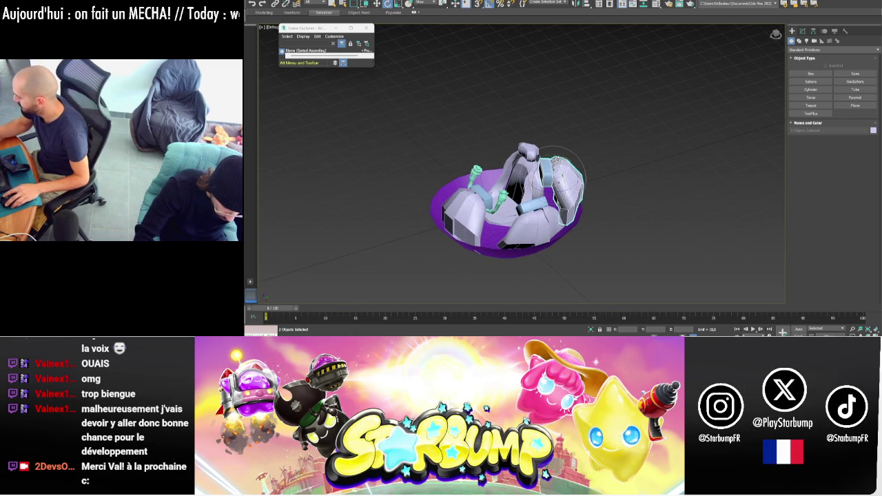
alt+middle_drag(626, 159, 645, 153)
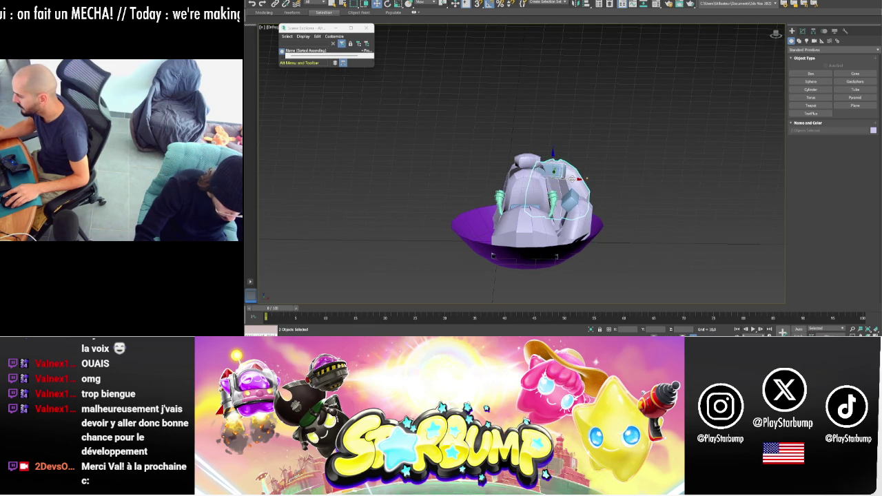
- Scale the canopy piece to 90% width and add the second part to the selection
drag(587, 183, 584, 185)
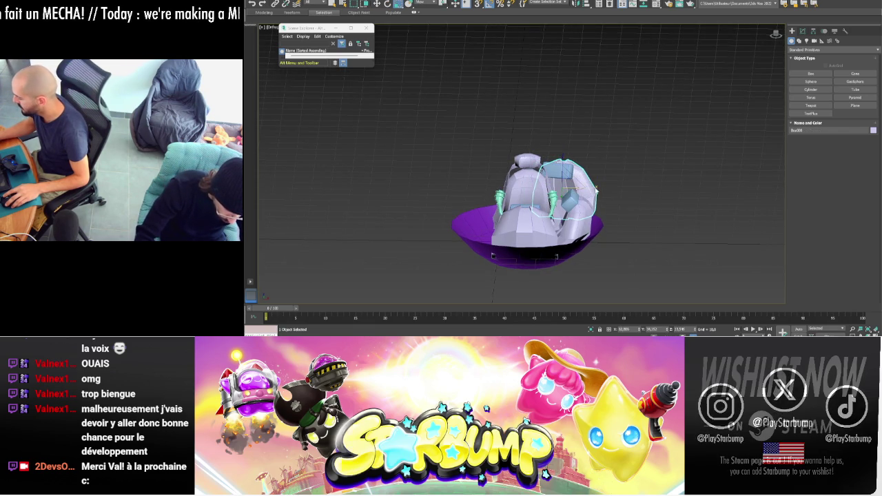
ctrl+click(564, 170)
mouse_move(600, 185)
alt+middle_down()
mouse_move(622, 183)
mouse_move(632, 166)
alt+middle_up()
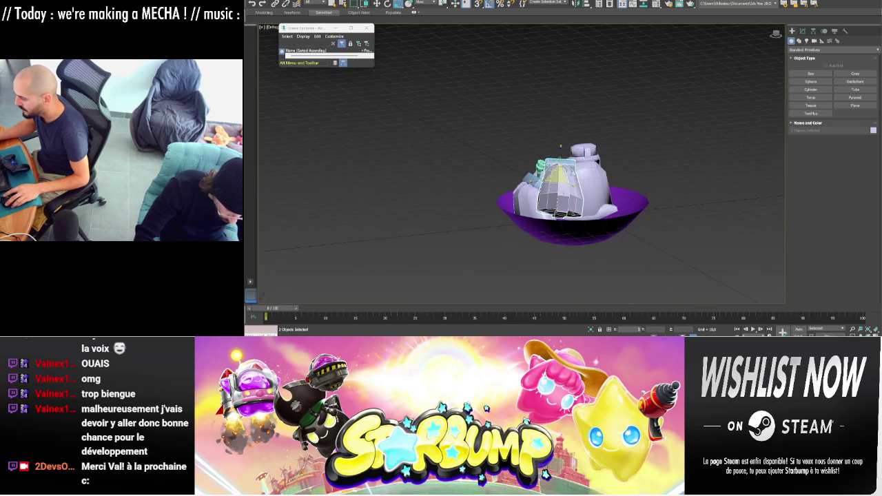
- Select the edge loop along the body's lower edge at Edge level, with Move active
click(804, 33)
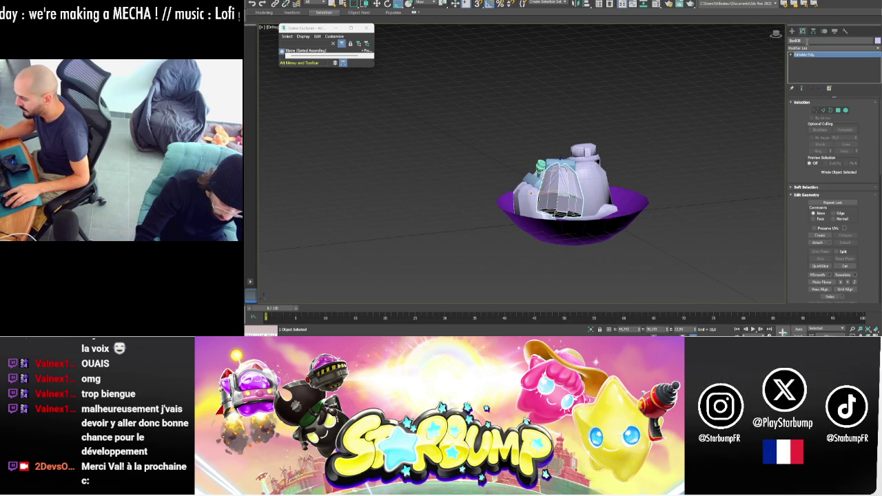
click(823, 107)
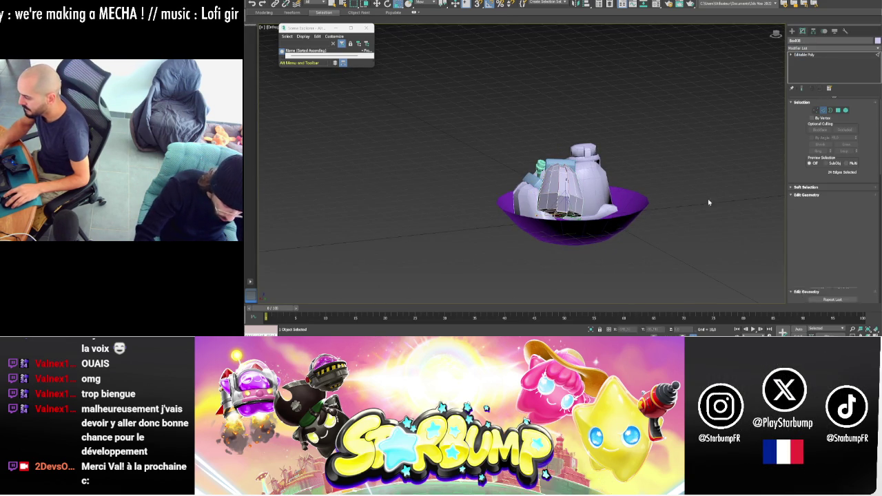
double_click(509, 205)
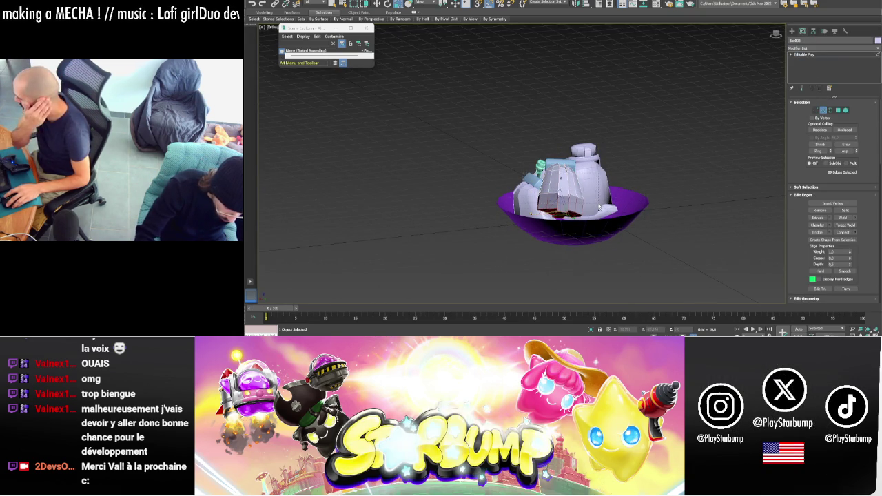
key(w)
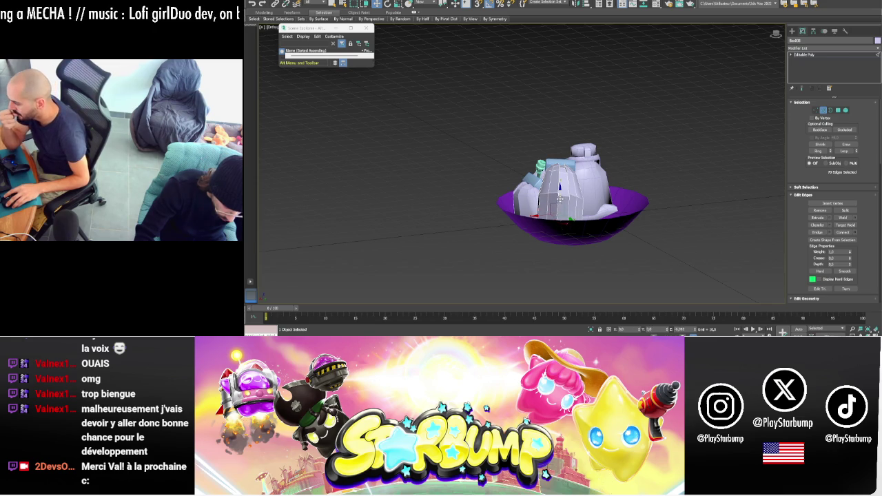
alt+middle_drag(697, 191, 663, 190)
- Convert the cockpit body to an Editable Poly and return to the Create panel
right_click(564, 183)
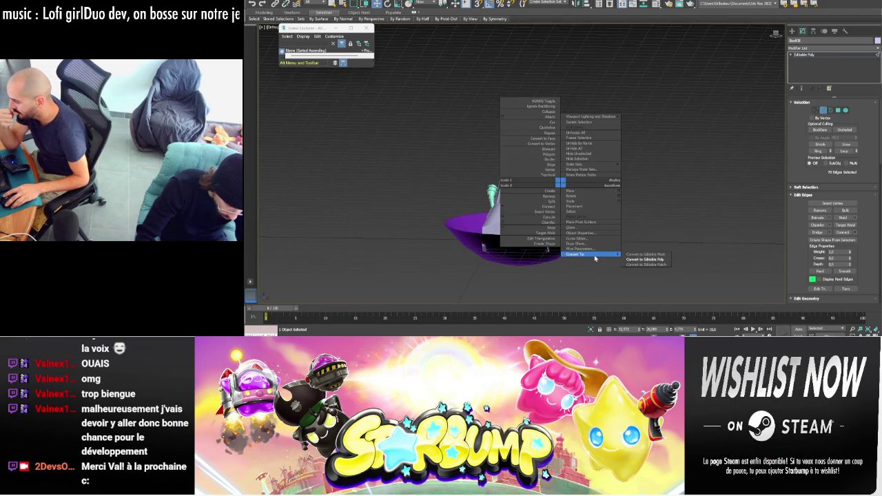
click(638, 260)
alt+middle_drag(634, 181, 771, 27)
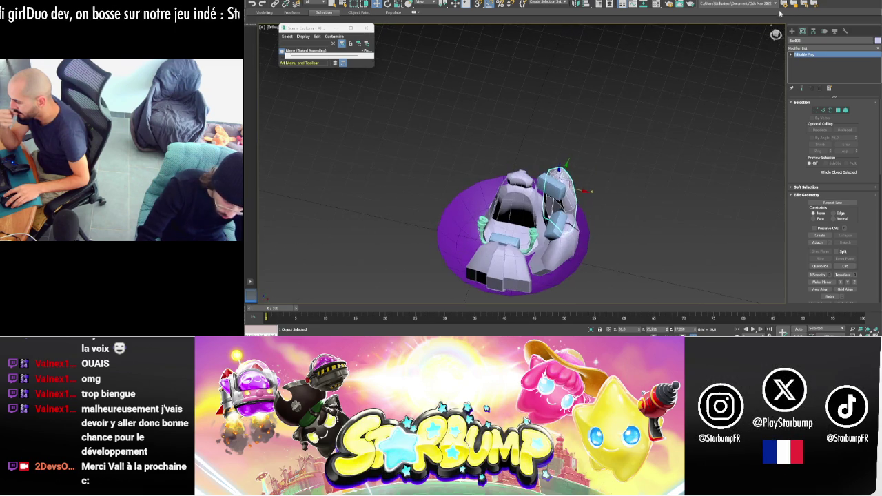
click(792, 32)
- Draw a torus beside the kart with Slice On and Slice From set to 180
click(811, 98)
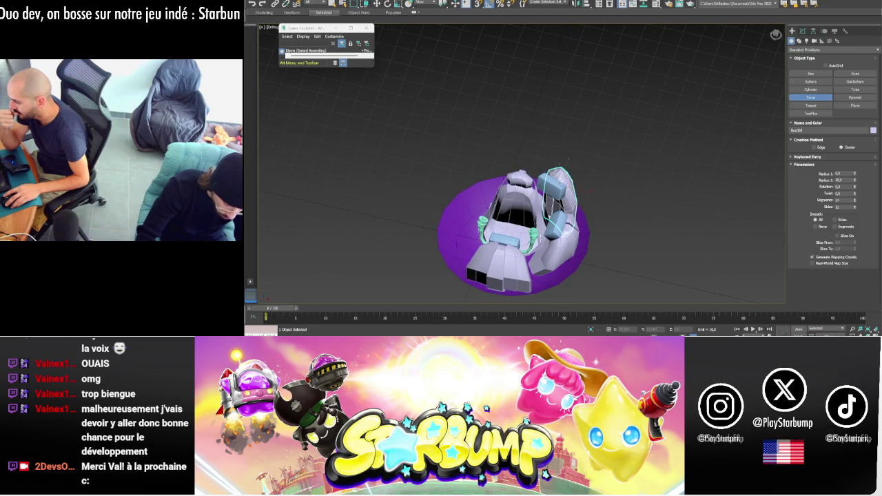
drag(642, 219, 696, 234)
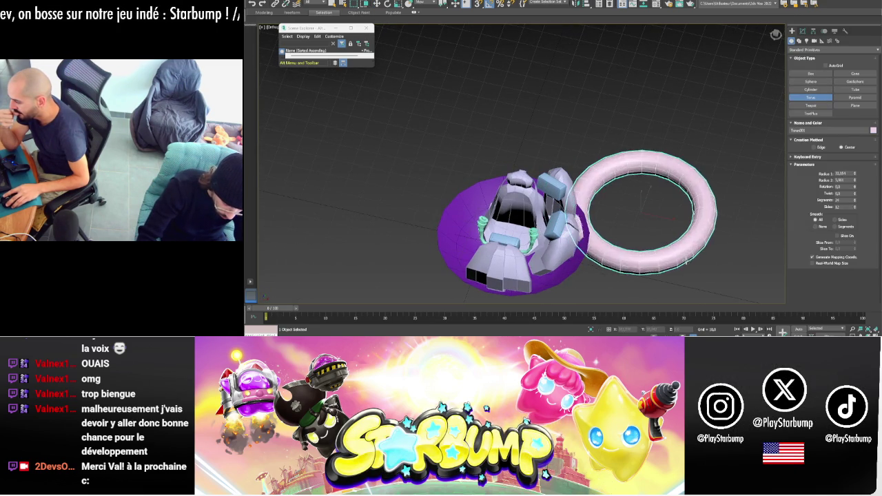
click(841, 238)
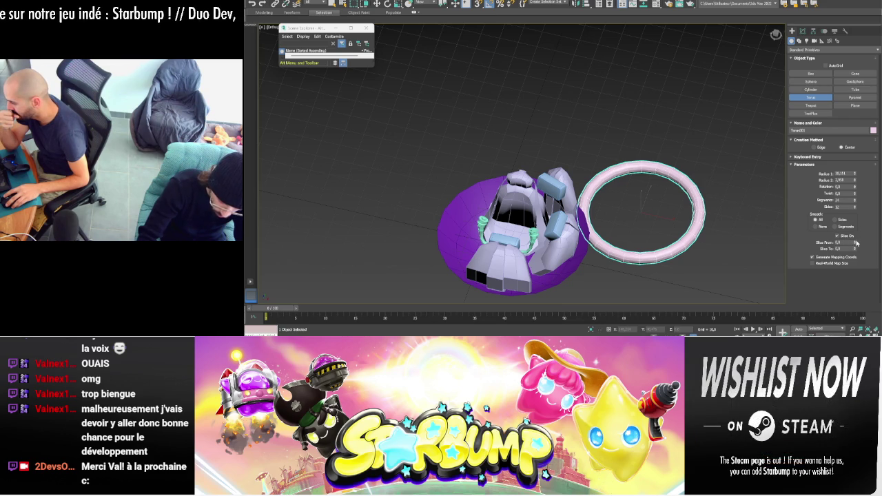
drag(855, 244, 854, 178)
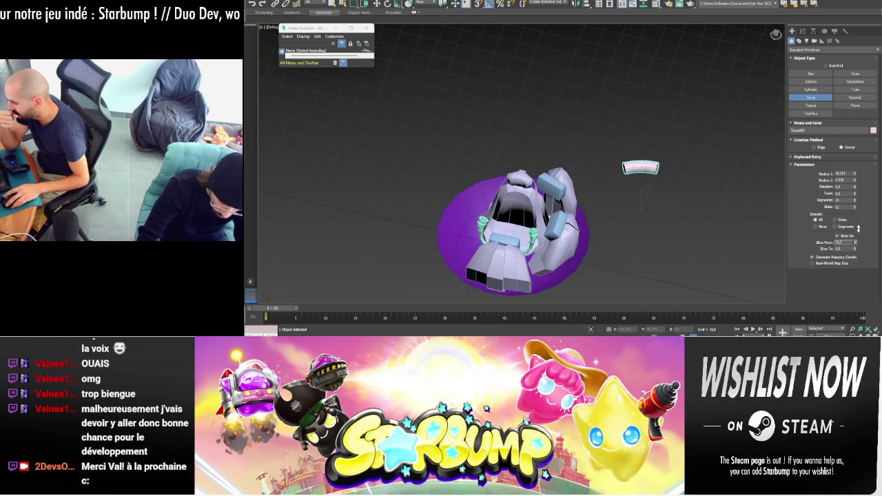
right_click(855, 181)
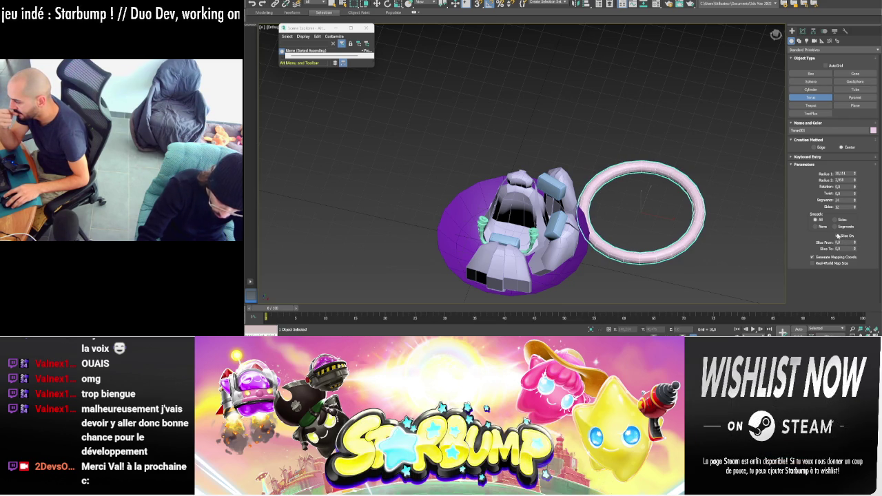
click(844, 242)
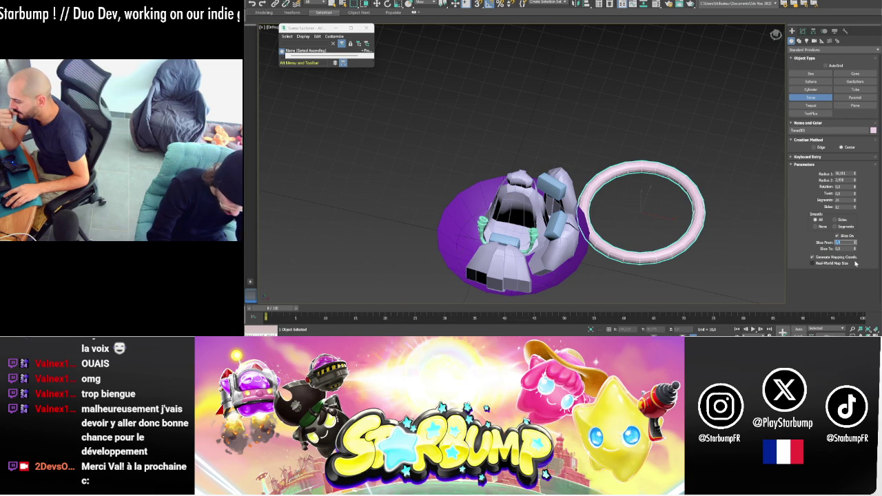
text(180)
key(Return)
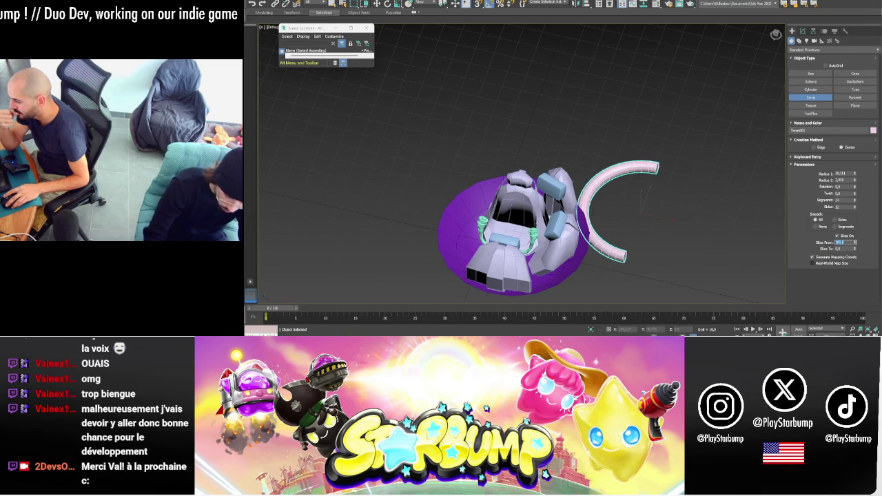
- Reduce the torus to 3 sides and minimum segments, and enlarge its main radius
middle_drag(659, 227, 643, 222)
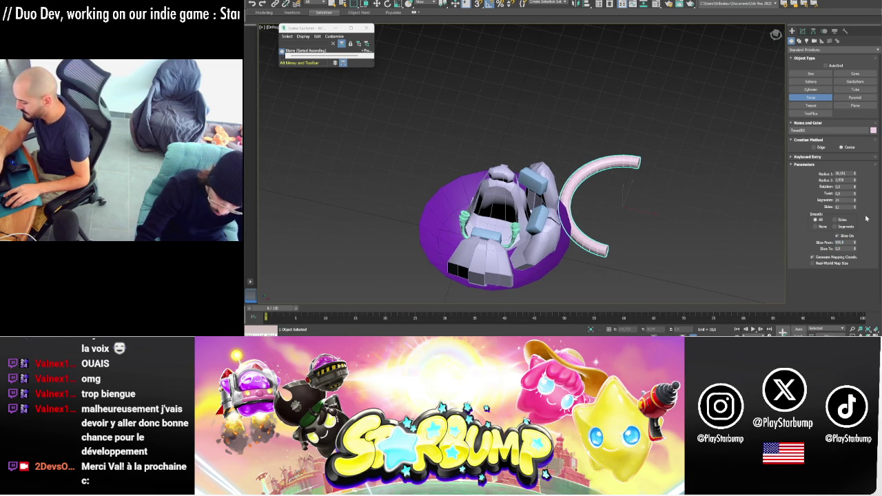
right_click(856, 207)
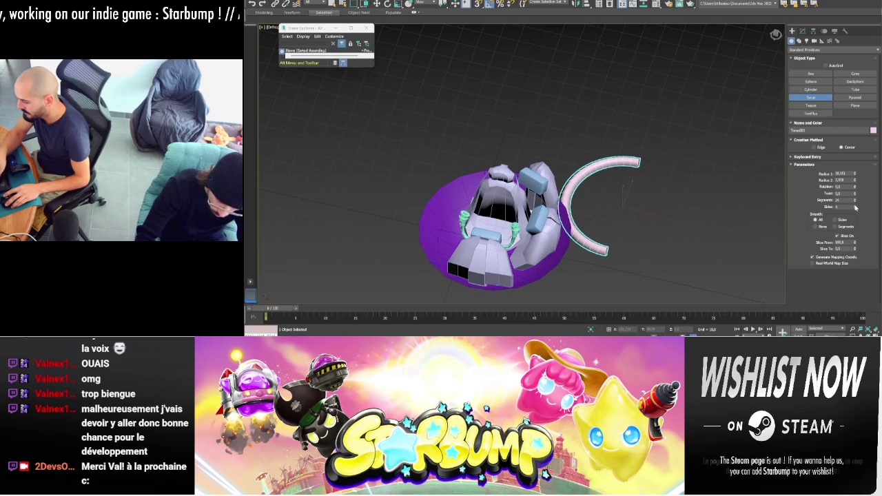
right_click(857, 200)
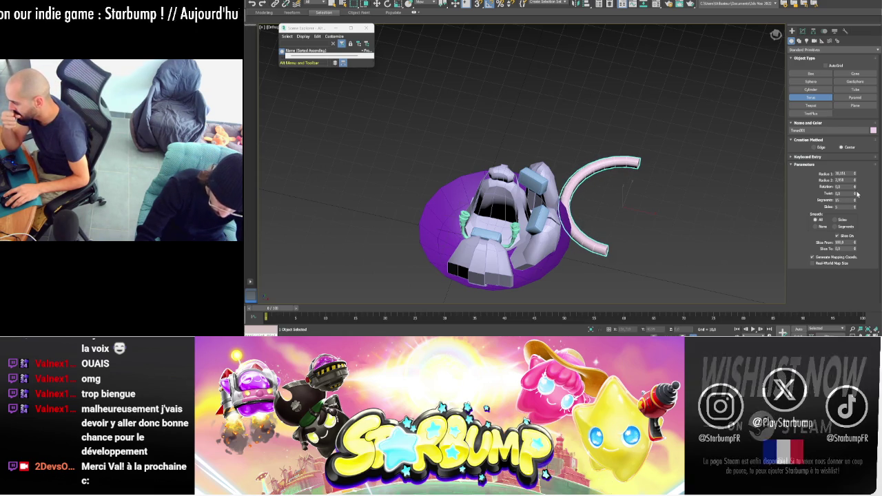
drag(855, 176, 856, 184)
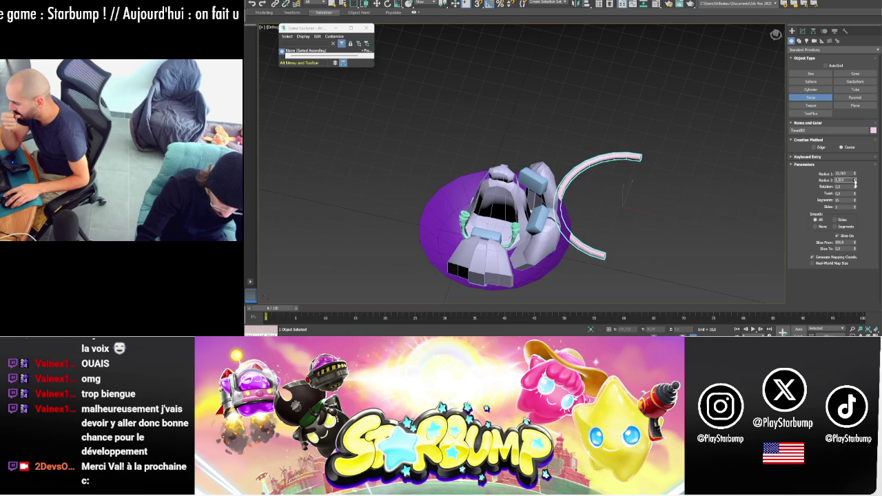
right_click(586, 162)
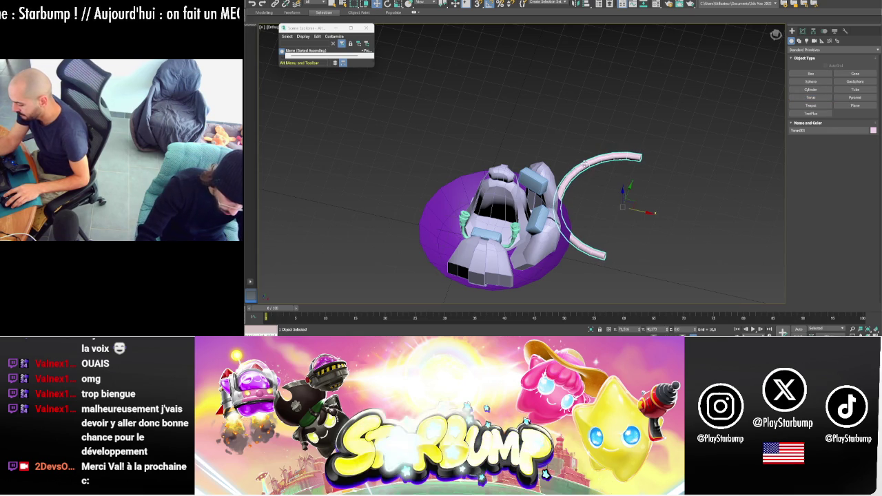
- Convert the arc to Editable Poly, isolate it with Alt+Q, and rotate it about Z
right_click(586, 162)
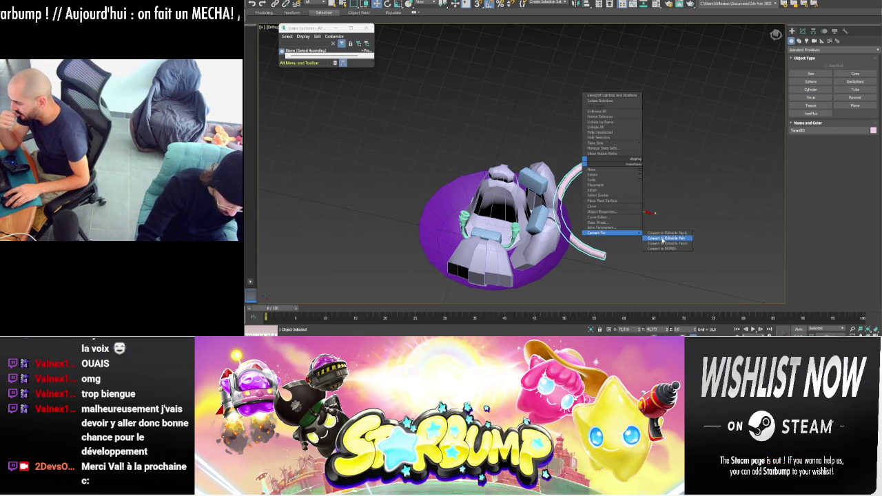
click(664, 238)
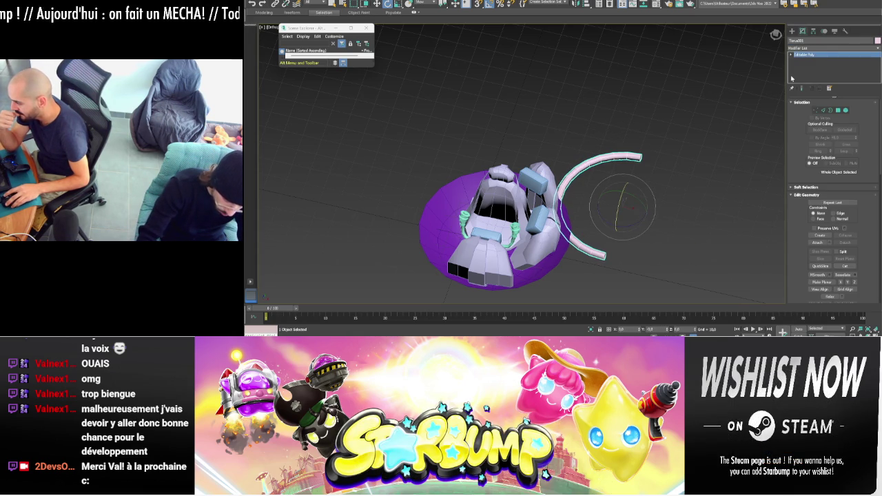
key(alt+q)
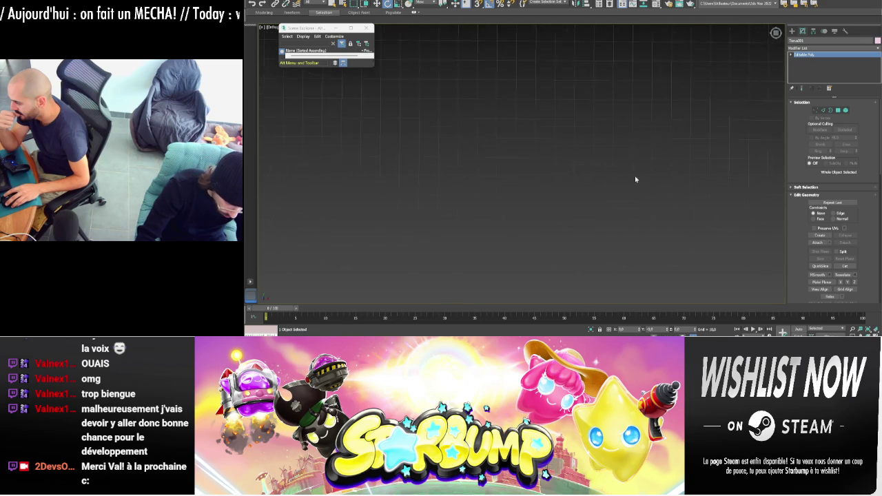
drag(599, 213, 592, 191)
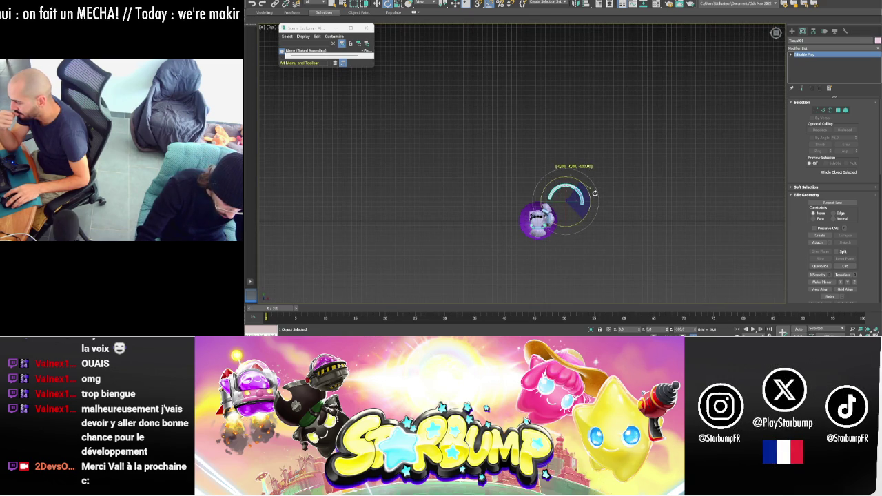
drag(593, 192, 586, 196)
key(w)
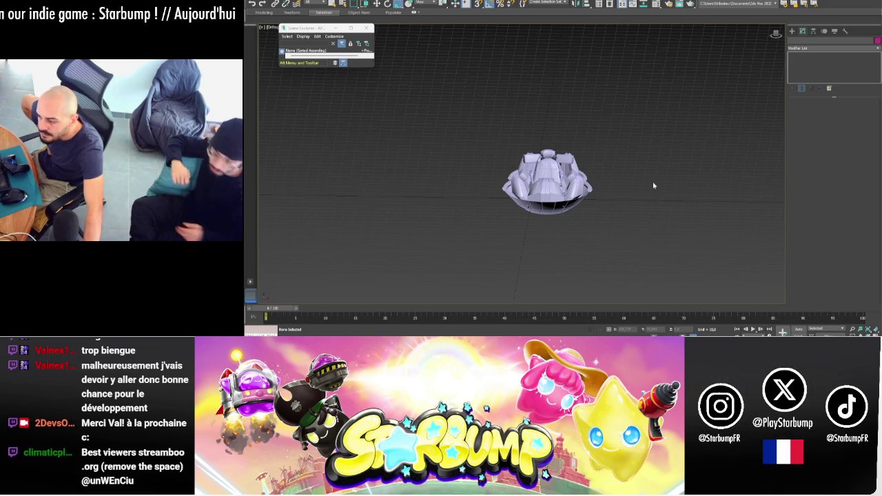
- Select the cockpit Editable Poly and orbit and zoom to inspect its underside and top
scroll(620, 185, up, 3)
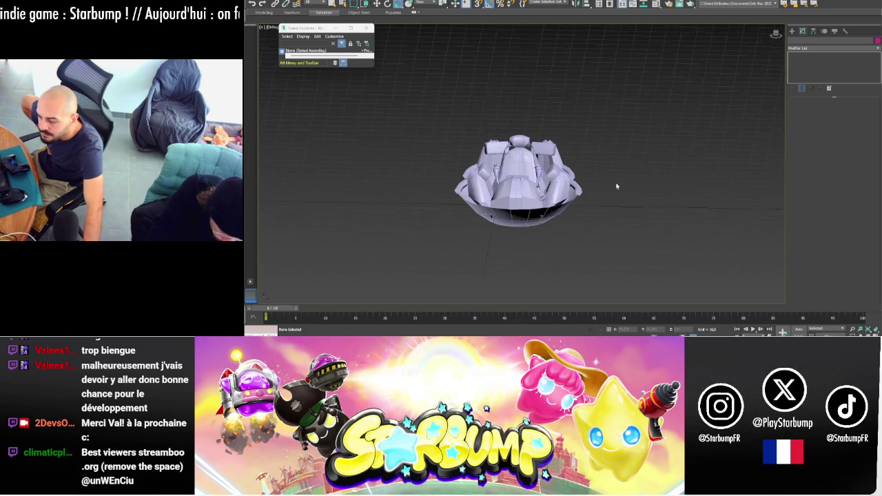
click(501, 178)
click(502, 178)
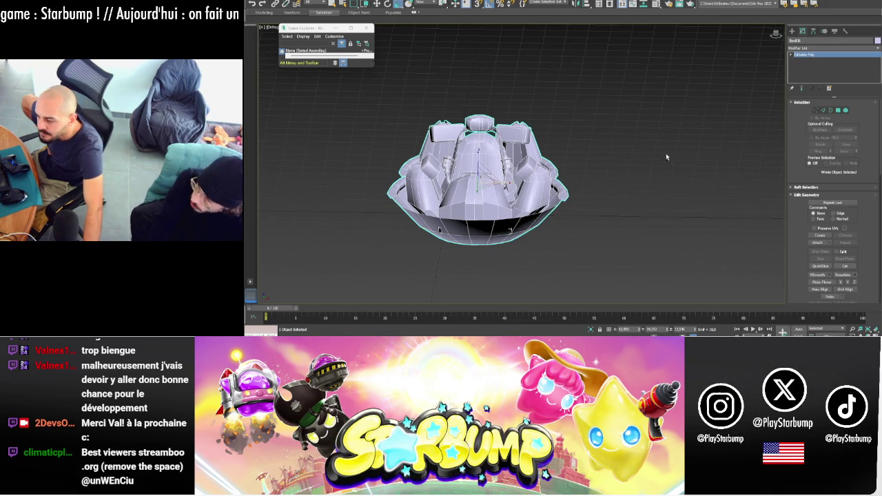
mouse_move(665, 153)
alt+middle_down()
mouse_move(646, 140)
mouse_move(732, 172)
mouse_move(748, 167)
mouse_move(706, 188)
mouse_move(732, 183)
mouse_move(757, 199)
mouse_move(773, 187)
mouse_move(749, 176)
mouse_move(692, 206)
mouse_move(651, 184)
alt+middle_up()
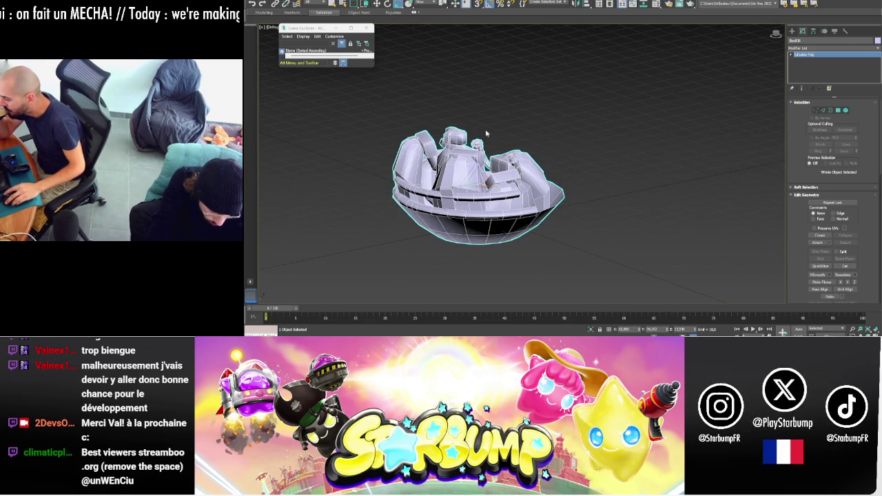
scroll(484, 132, up, 5)
mouse_move(484, 131)
alt+middle_down()
mouse_move(564, 193)
mouse_move(758, 208)
mouse_move(784, 197)
mouse_move(717, 178)
alt+middle_up()
scroll(665, 160, down, 10)
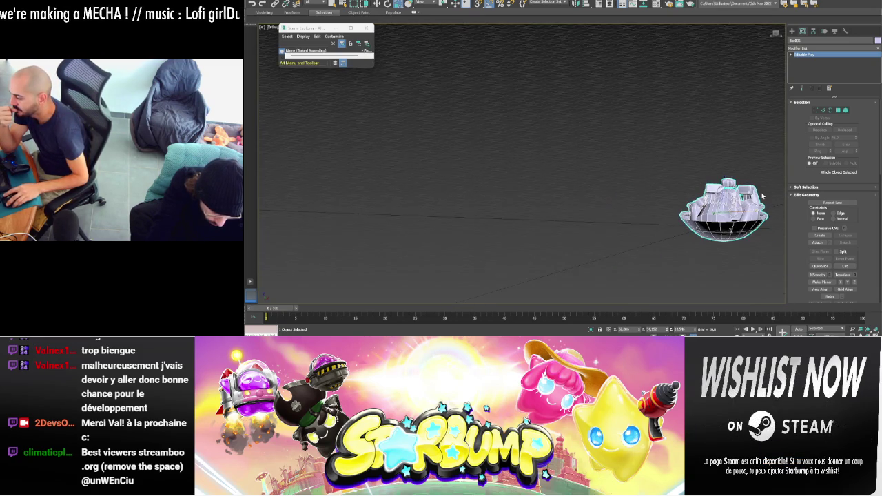
mouse_move(665, 161)
alt+middle_down()
mouse_move(808, 164)
mouse_move(770, 189)
mouse_move(778, 161)
mouse_move(801, 170)
mouse_move(619, 180)
alt+middle_up()
scroll(621, 181, up, 3)
scroll(617, 184, up, 4)
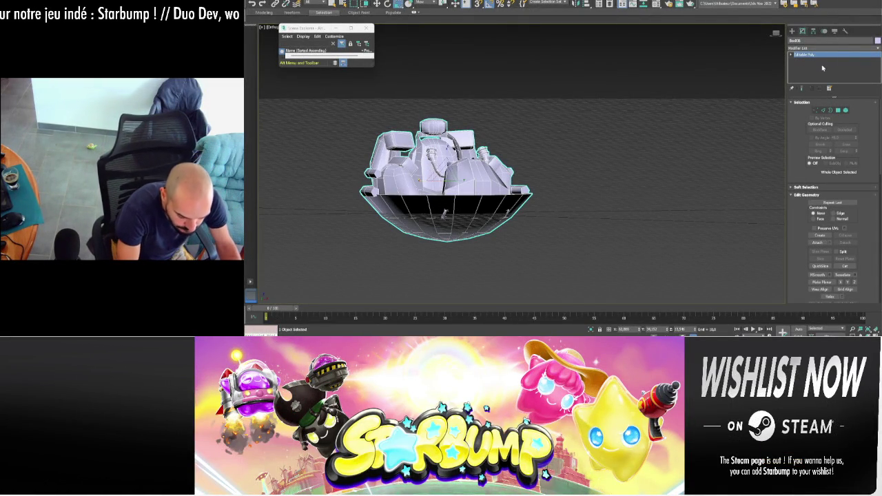
- Orbit the view to look down into the merged cockpit bowl
mouse_move(669, 124)
alt+middle_down()
mouse_move(684, 153)
mouse_move(668, 148)
mouse_move(662, 122)
mouse_move(683, 148)
mouse_move(711, 132)
mouse_move(672, 128)
mouse_move(658, 141)
mouse_move(652, 127)
alt+middle_up()
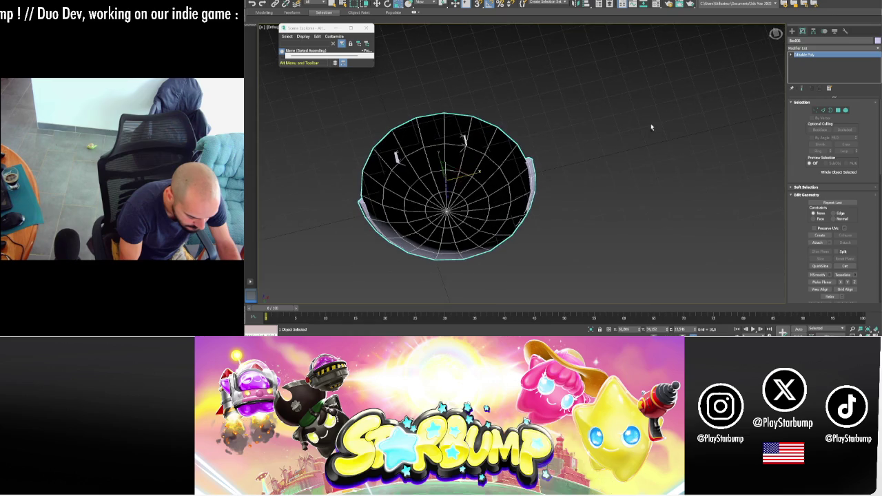
- Enable Affect Pivot Only and vertex snapping, then snap the pivot to the bowl's centre vertex
click(813, 31)
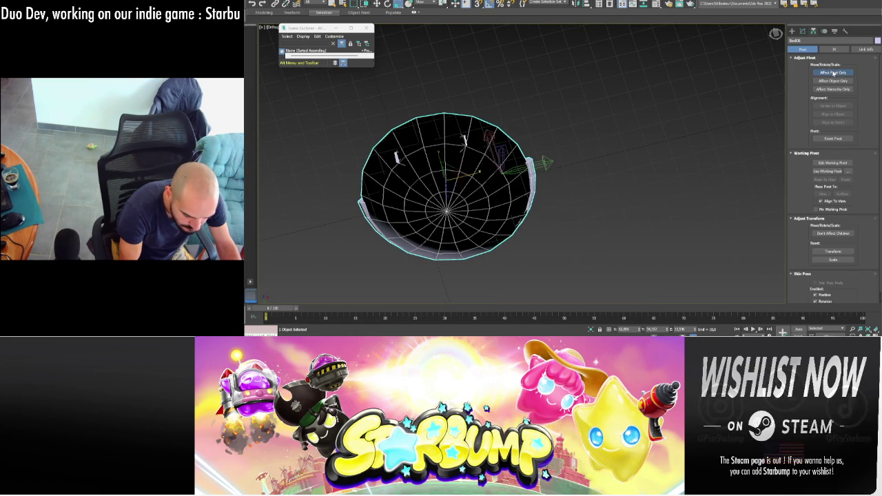
click(834, 72)
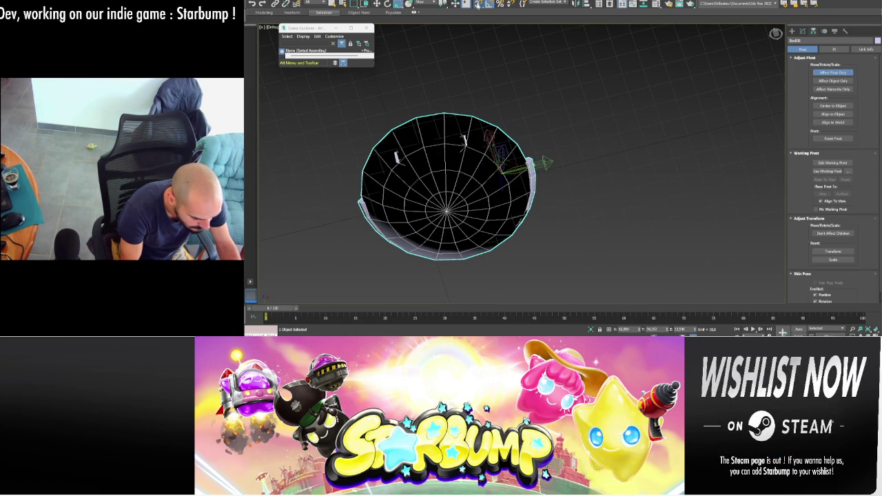
right_click(478, 3)
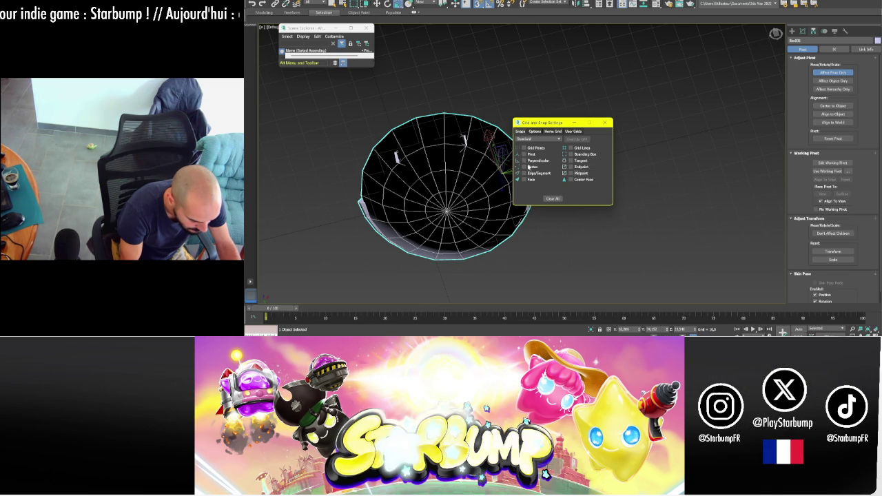
click(524, 167)
drag(545, 123, 627, 71)
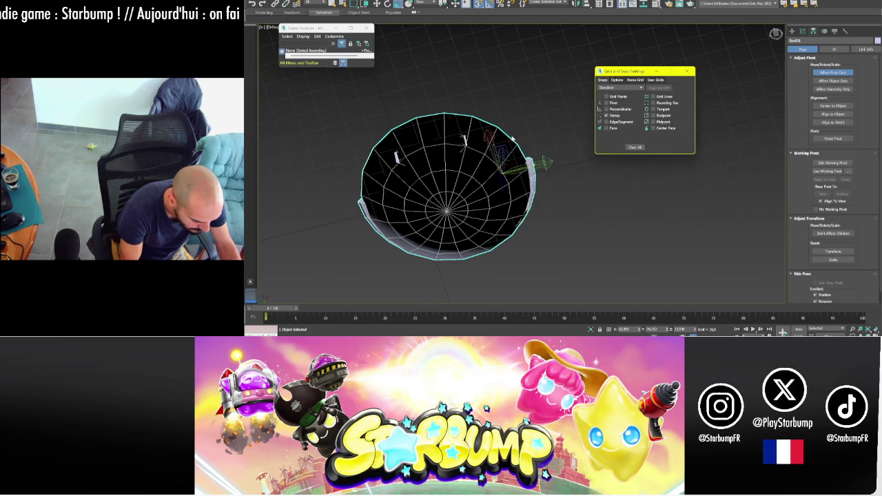
drag(498, 172, 447, 212)
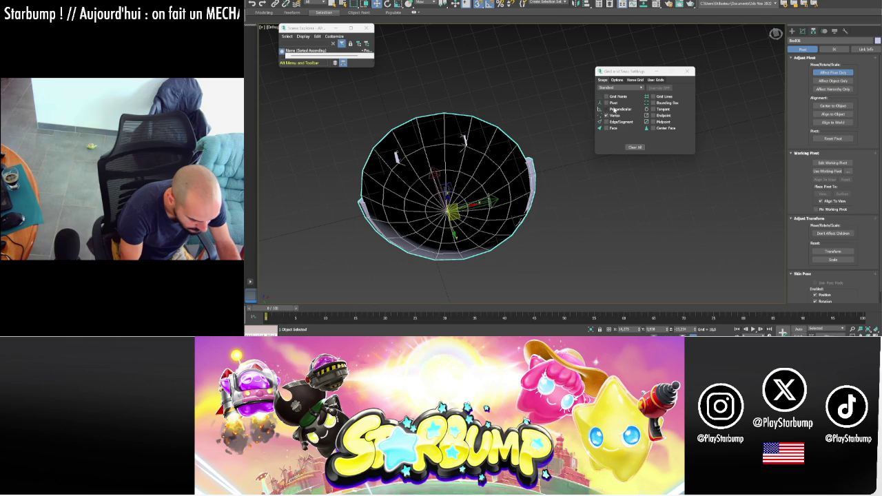
- Re-enter Affect Pivot Only and raise the pivot to the model's centre
click(828, 74)
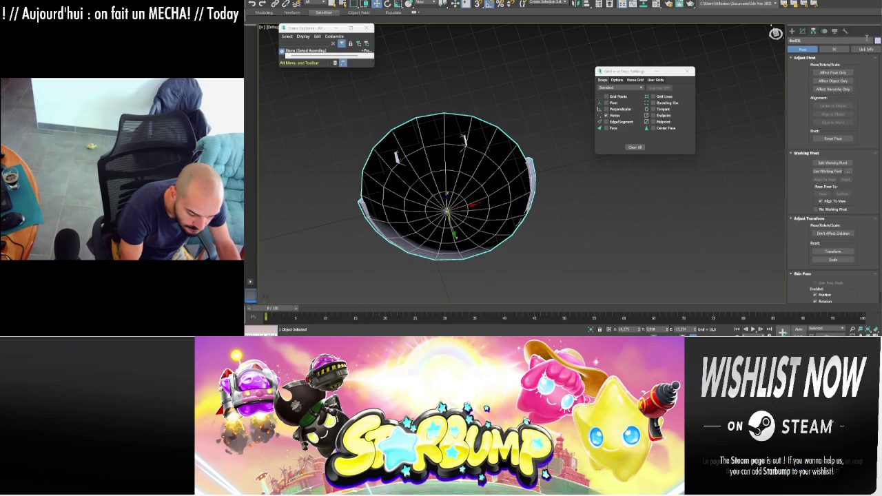
click(845, 31)
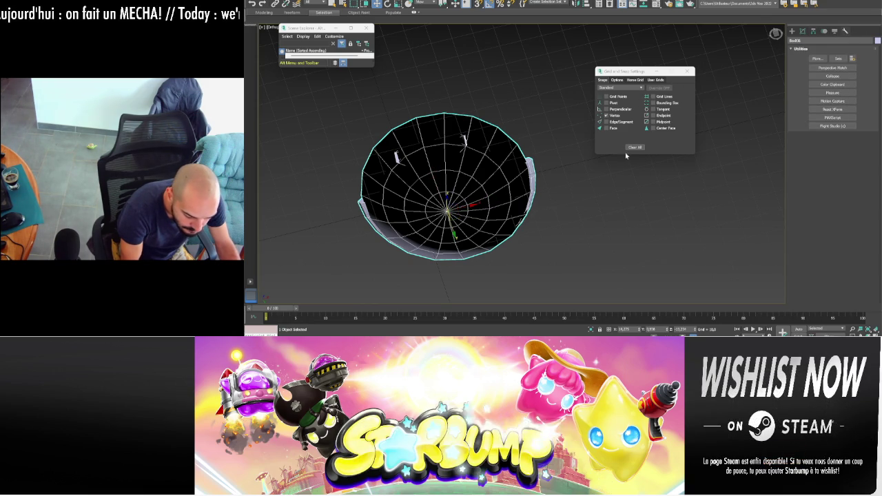
click(607, 115)
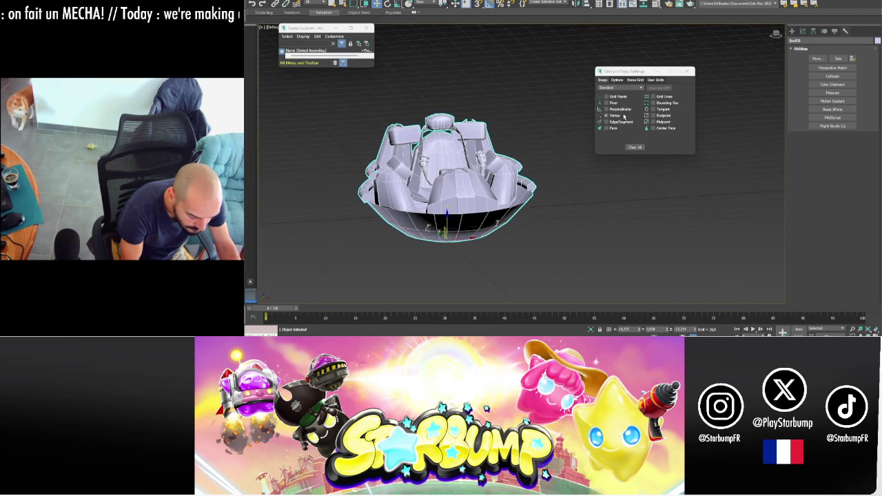
click(813, 31)
click(833, 72)
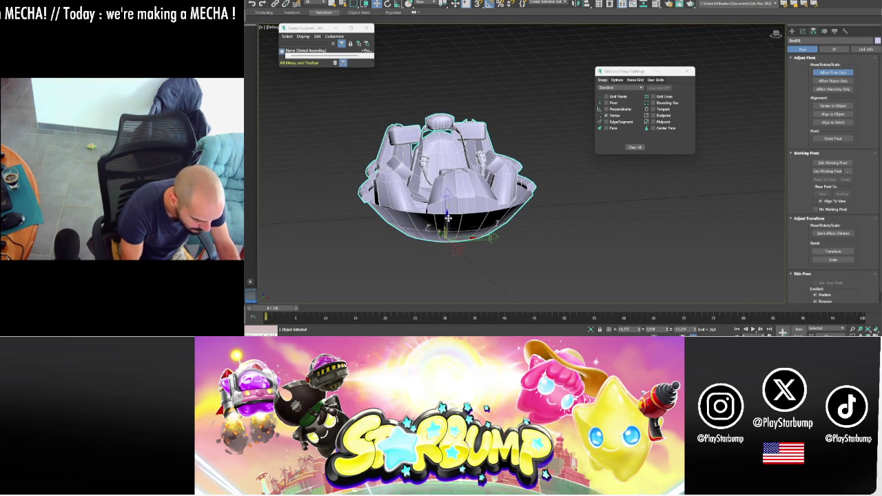
drag(447, 221, 447, 181)
mouse_move(447, 181)
alt+middle_down()
mouse_move(597, 214)
mouse_move(580, 204)
alt+middle_up()
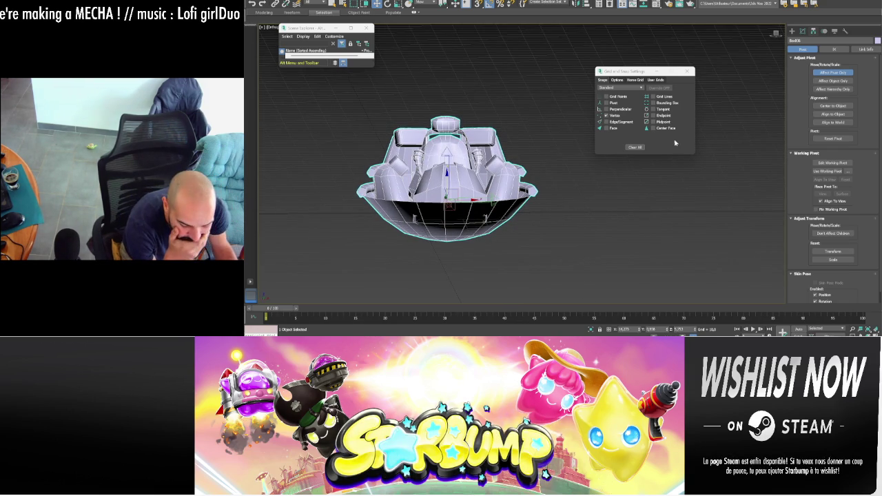
click(824, 72)
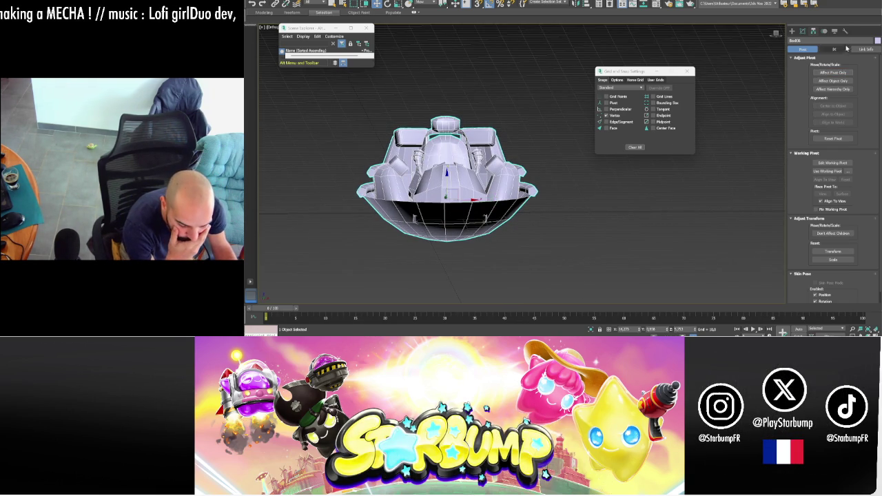
- Set the model's Z position to 0
click(844, 32)
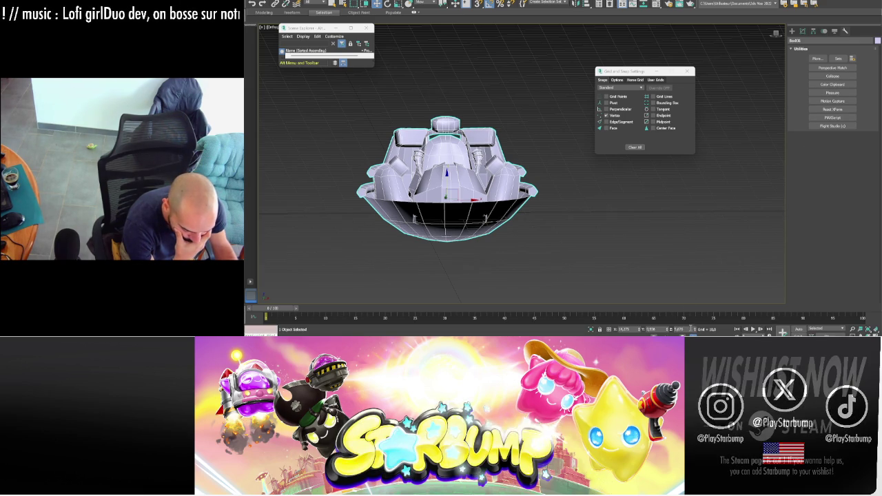
text(0)
key(Return)
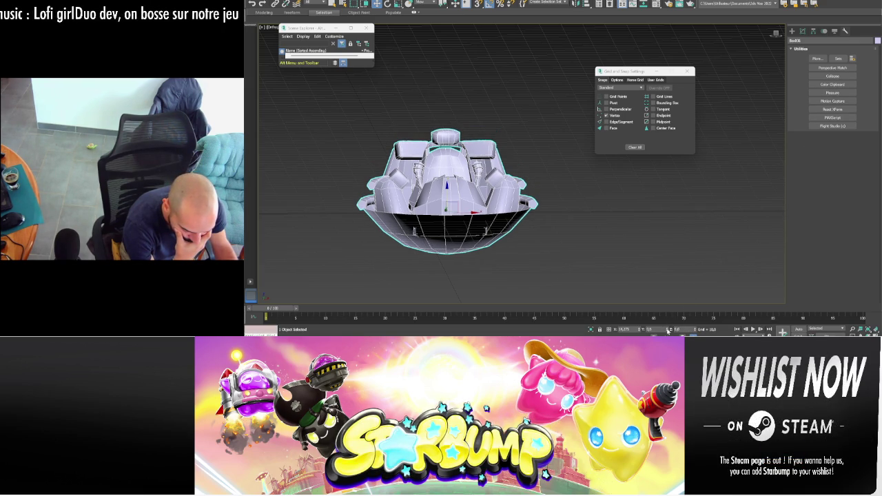
- Reset the cockpit's X position to 0 and collapse an XForm reset into the mesh
right_click(641, 332)
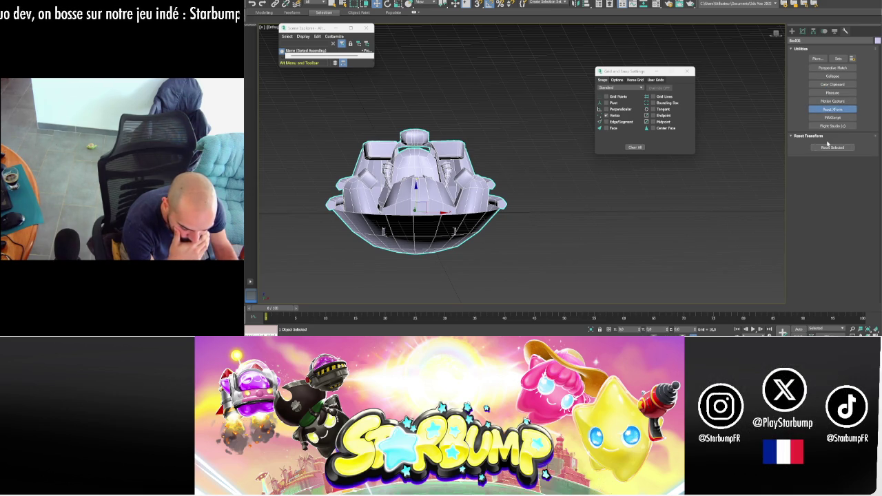
click(803, 32)
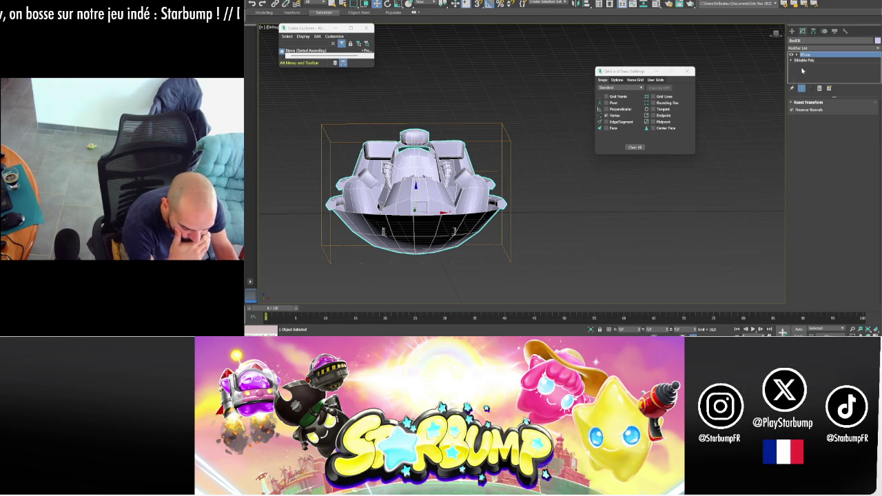
right_click(802, 71)
click(825, 135)
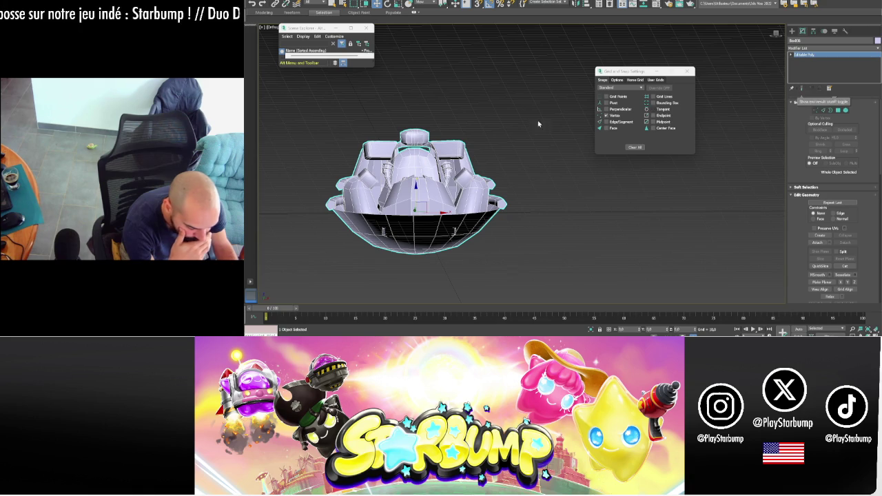
click(690, 71)
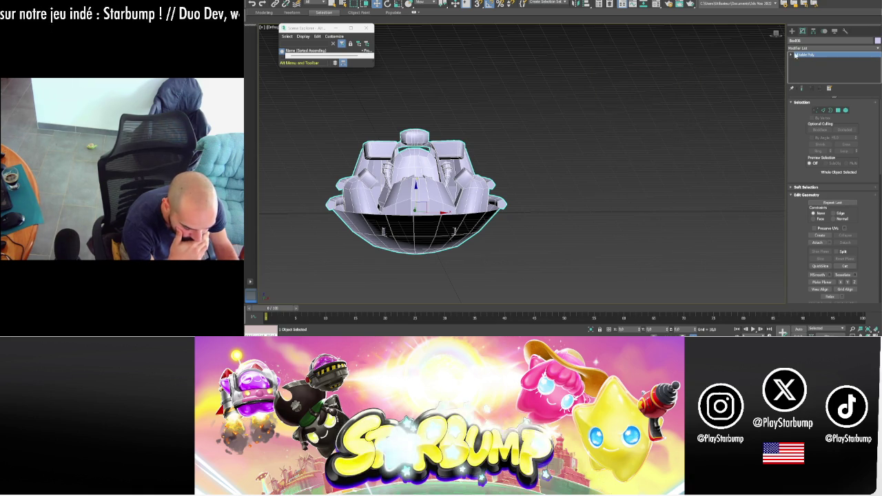
- Add an Unwrap UVW modifier with 'unw', open its UV editor, then close it
click(798, 51)
text(unw)
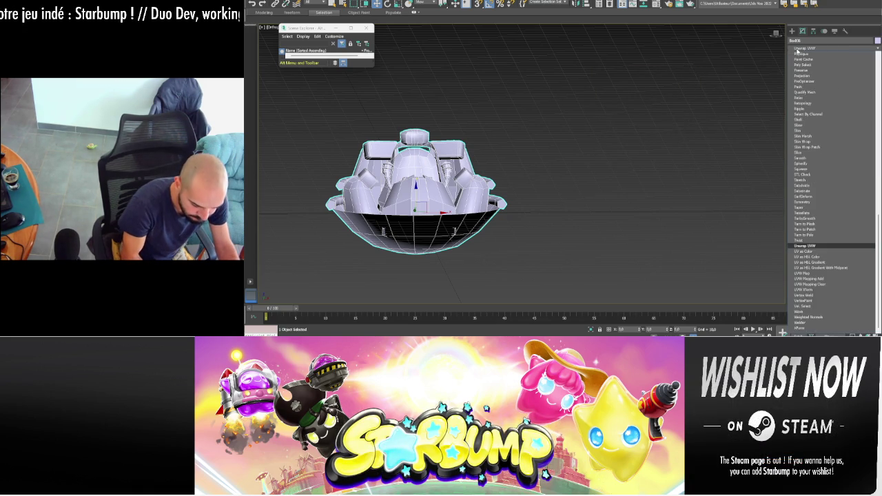
key(Return)
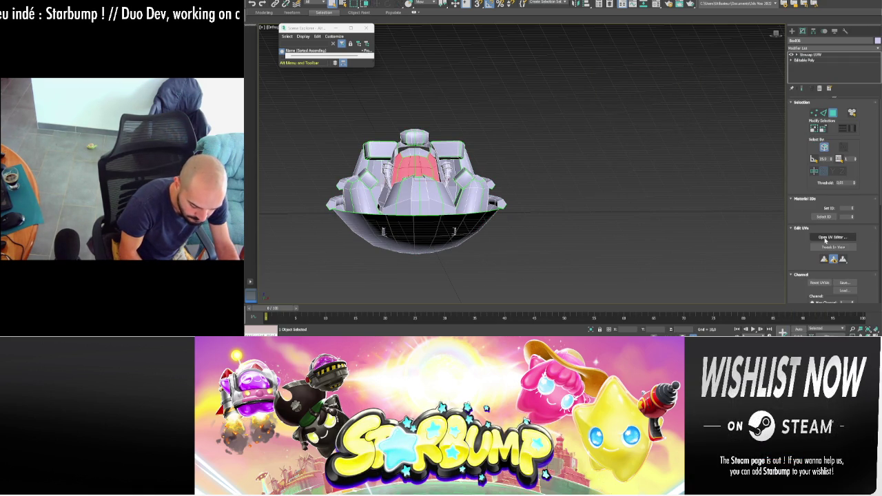
click(825, 238)
scroll(635, 125, down, 2)
click(696, 25)
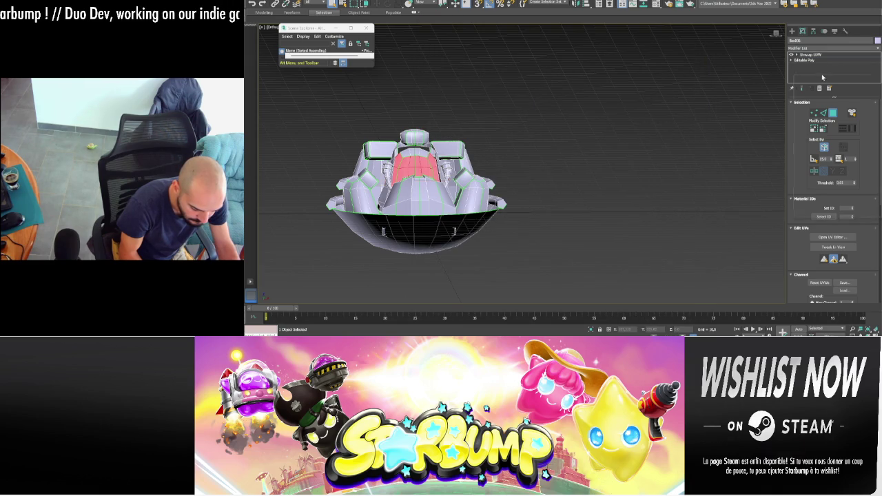
- Delete the old Unwrap UVW modifier, then add and remove a UVW Map modifier
right_click(803, 55)
click(804, 69)
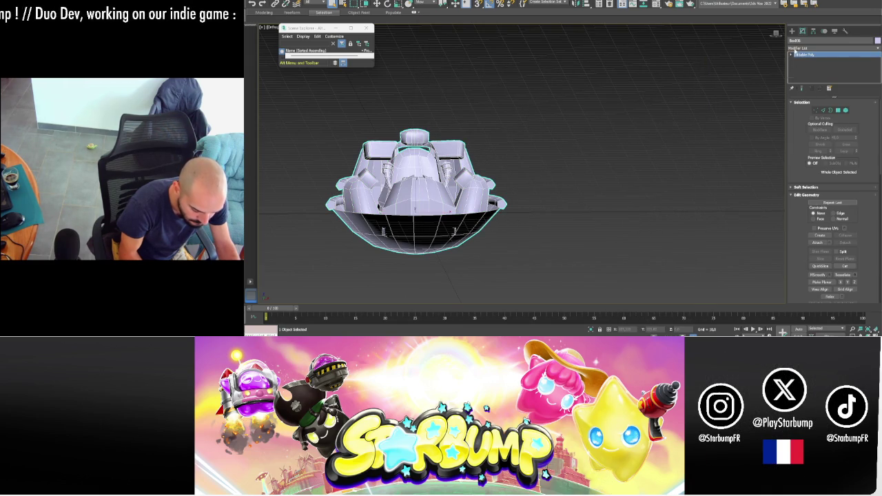
click(796, 48)
key(Down)
key(Down)
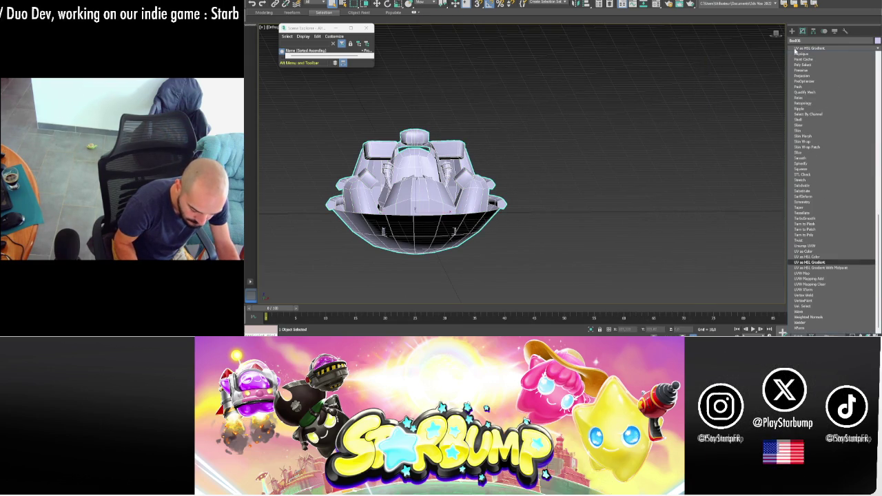
key(Down)
key(Down)
key(Return)
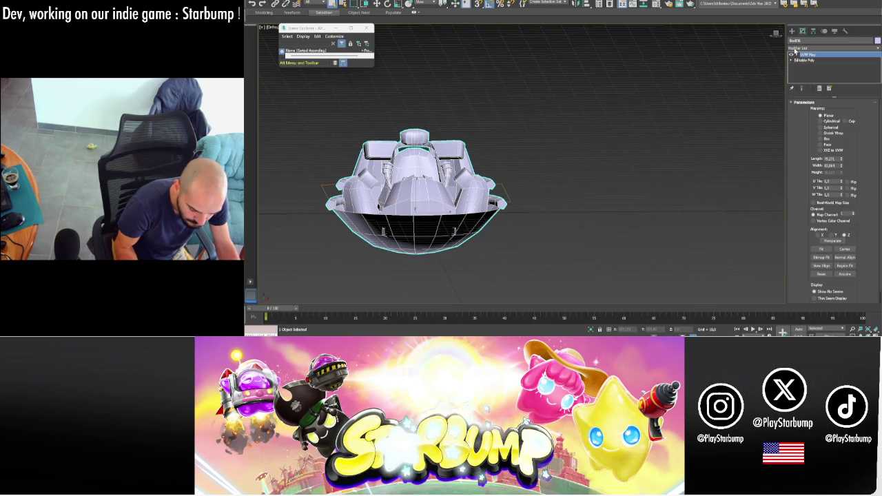
right_click(807, 78)
click(841, 143)
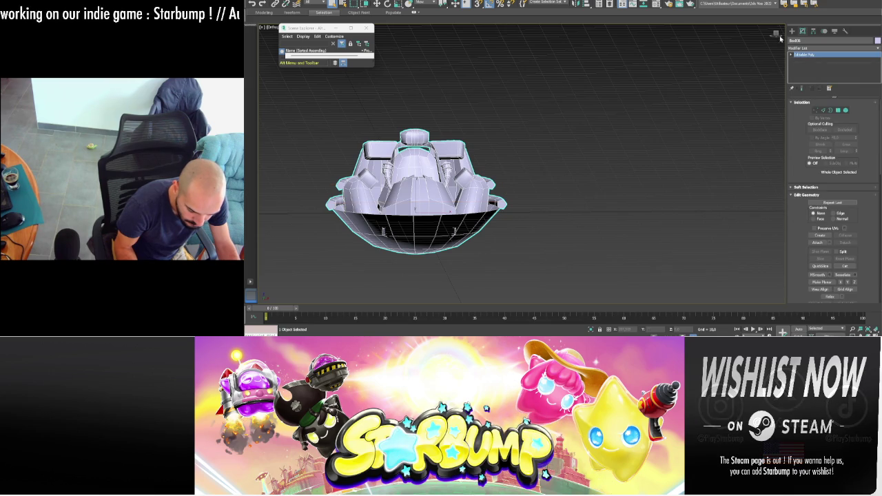
- Add a fresh Unwrap UVW modifier and open the UV Editor, repositioning its window
click(803, 51)
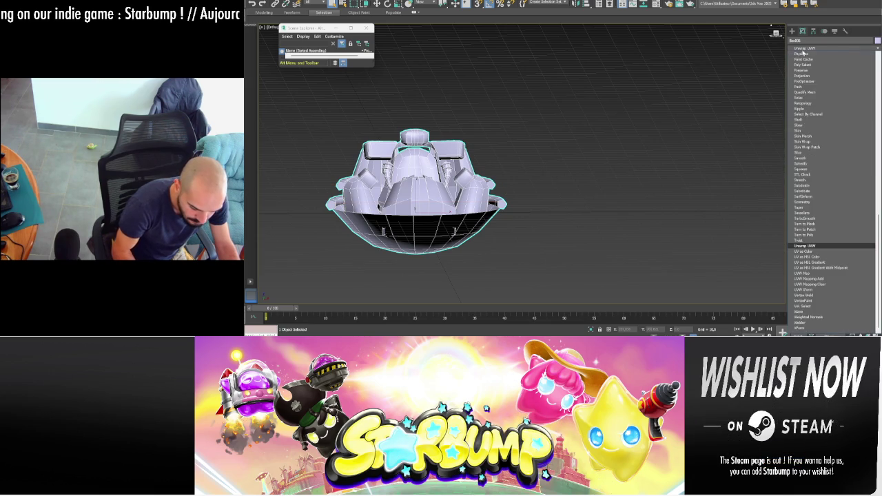
key(u)
key(Return)
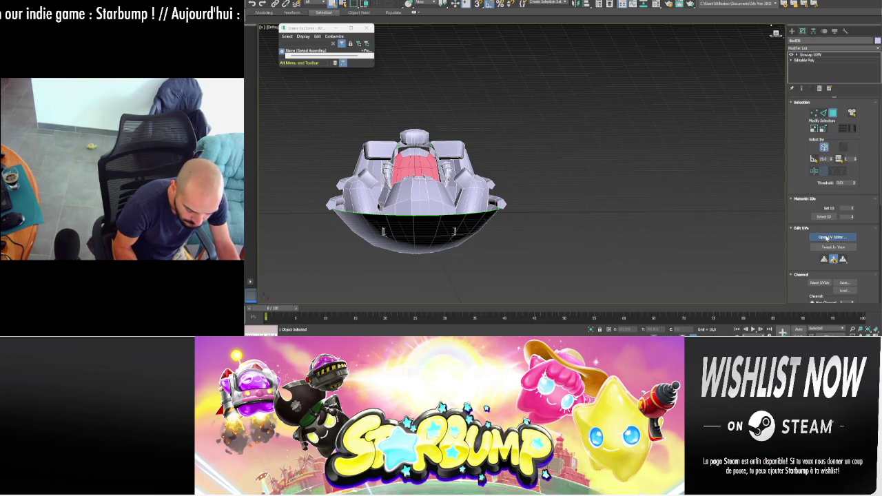
click(827, 238)
drag(578, 24, 245, 13)
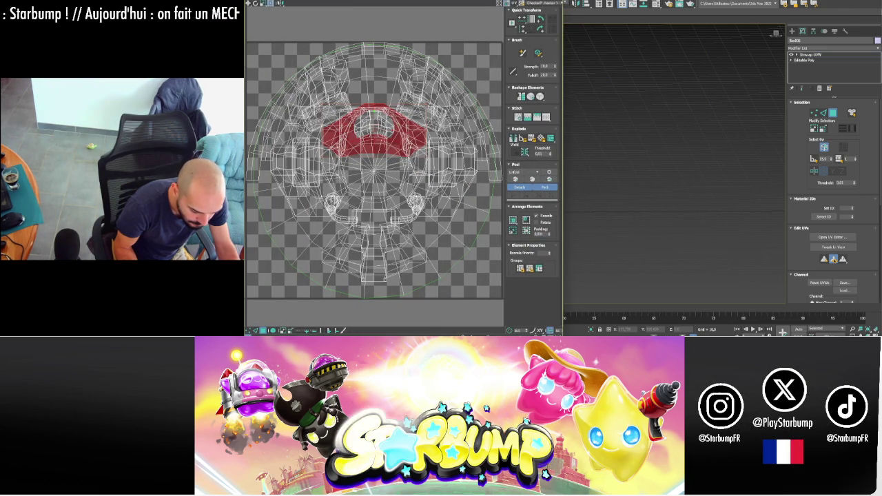
- Move the circular base UV island off the tile to its left
click(748, 89)
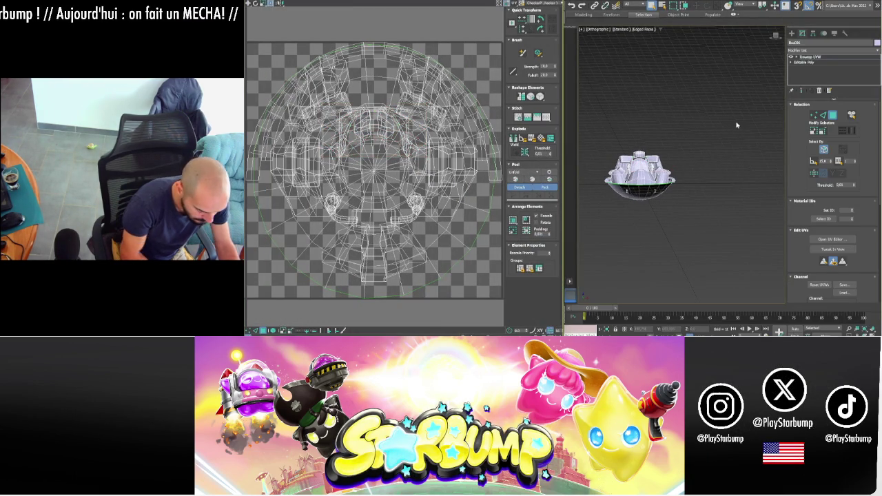
key(ctrl+x)
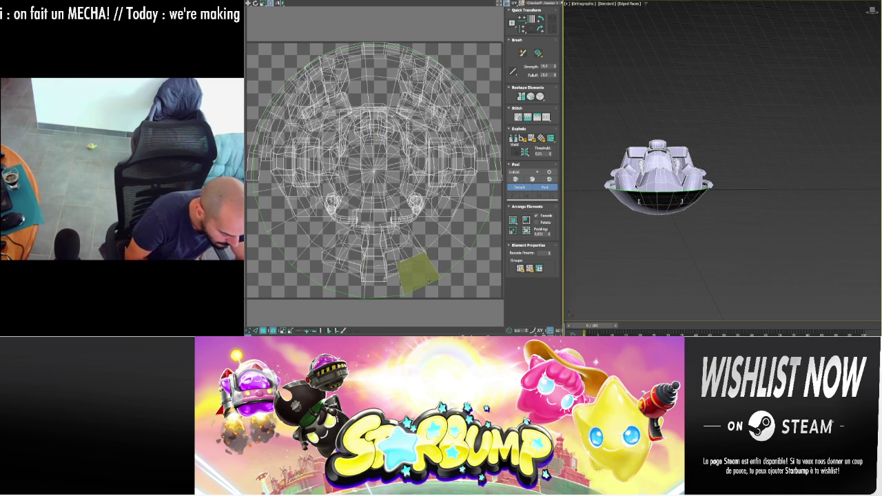
click(429, 281)
scroll(431, 272, down, 3)
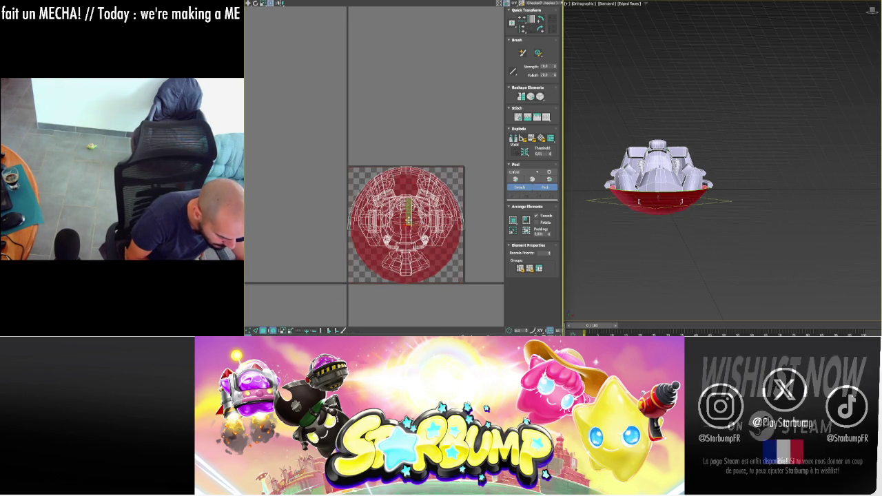
drag(407, 219, 301, 199)
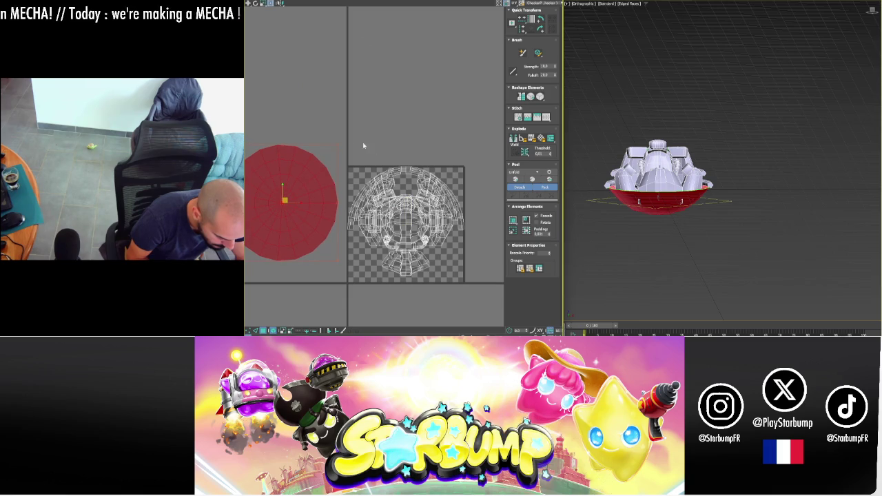
- Move the arc island to the upper left and the small islands above the tile
click(410, 175)
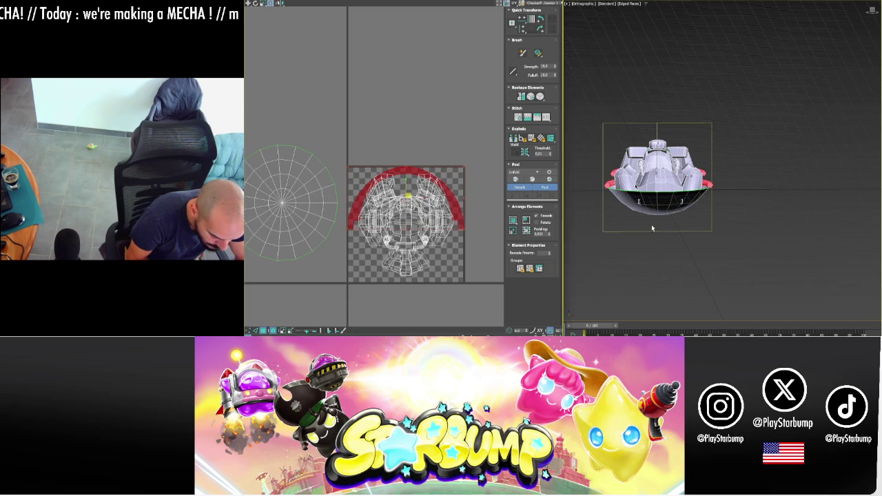
alt+middle_drag(654, 228, 645, 216)
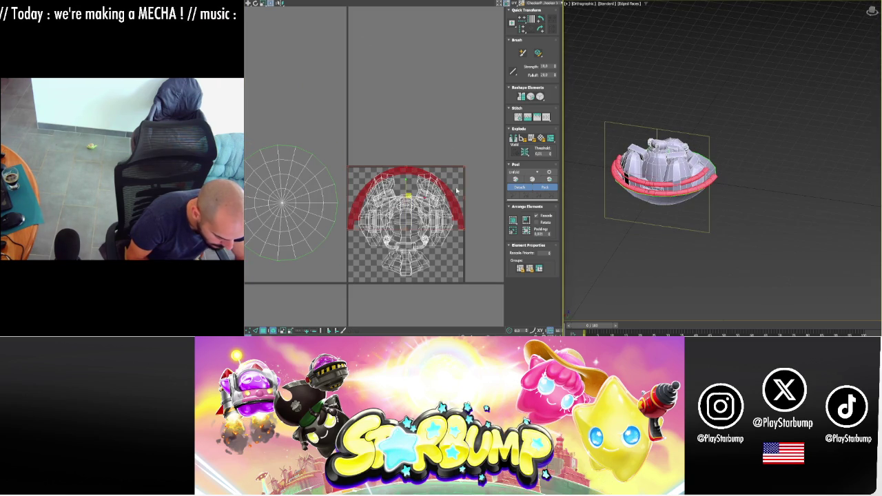
click(407, 183)
drag(406, 182, 397, 102)
click(409, 173)
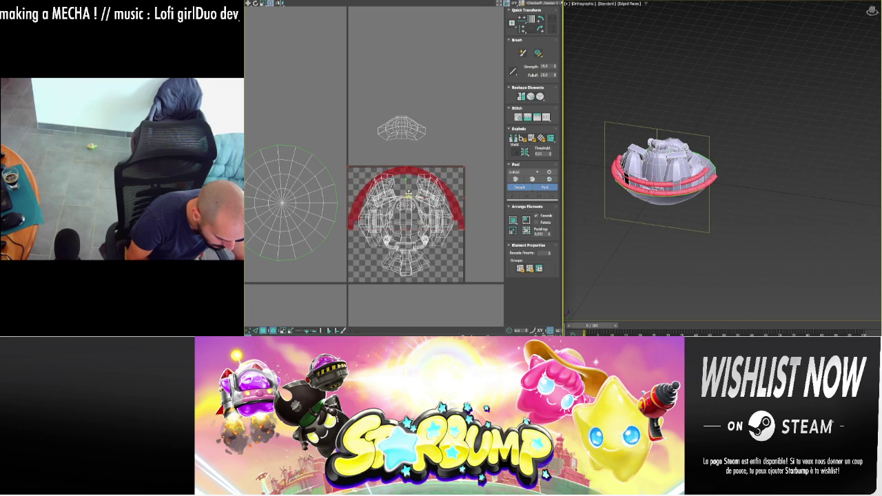
drag(408, 193, 284, 85)
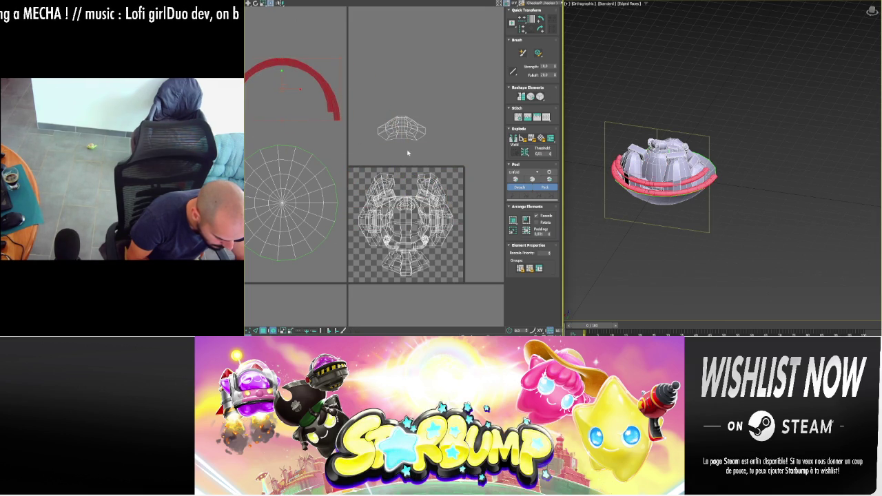
click(432, 180)
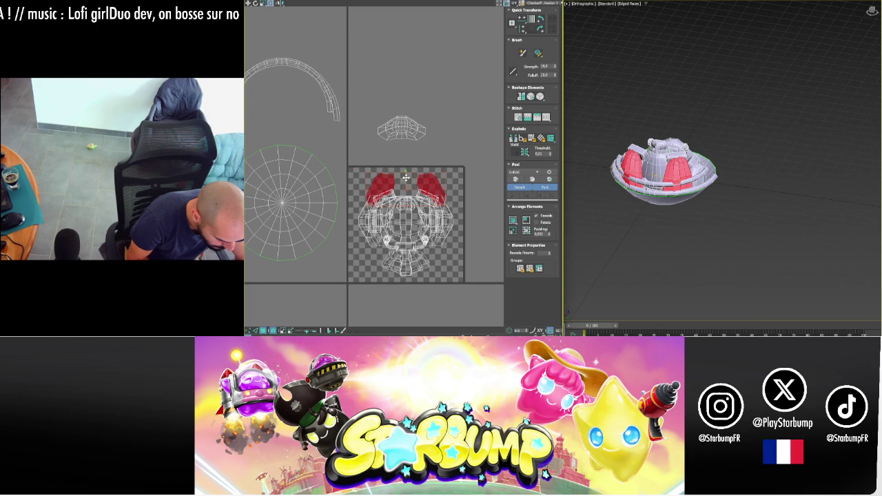
drag(407, 177, 407, 92)
- Move the narrow column island to the lower left and the red island beside the circle
click(408, 230)
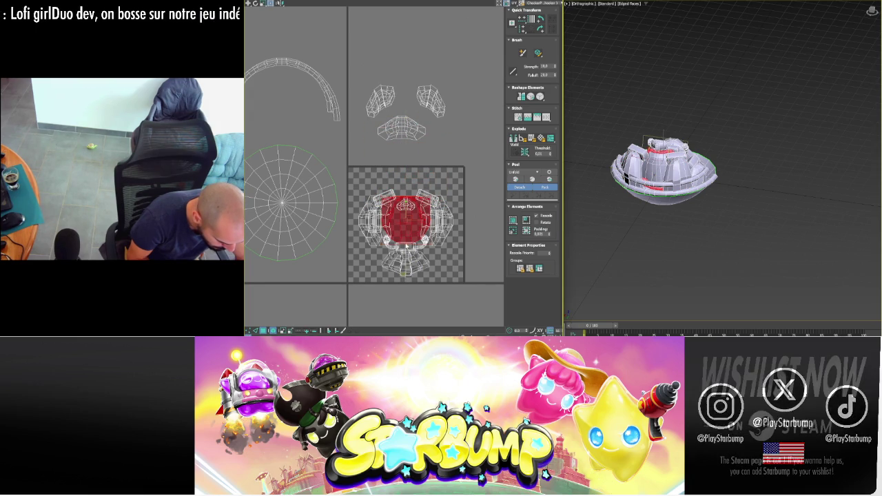
click(403, 217)
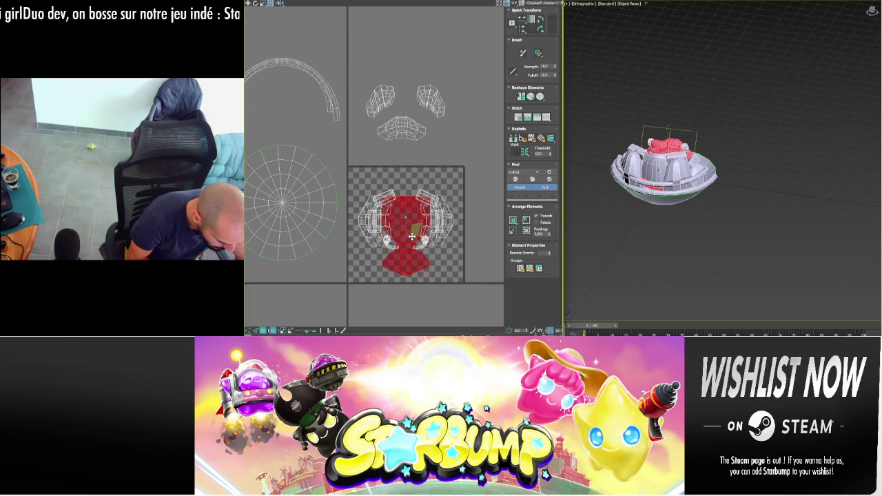
drag(410, 235, 256, 271)
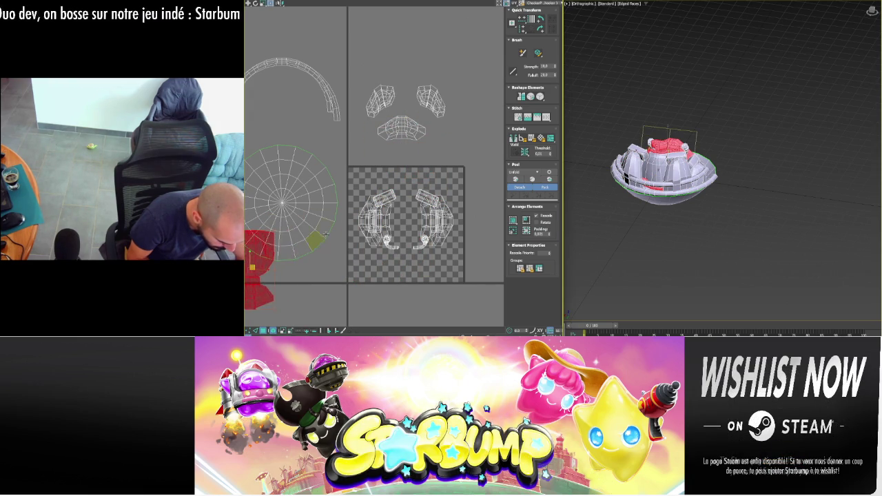
middle_drag(342, 234, 454, 241)
scroll(455, 241, down, 2)
mouse_move(403, 265)
mouse_down()
mouse_move(358, 236)
mouse_move(353, 217)
mouse_up()
- Move the last island remaining on the checker tile up to the top area
key(z)
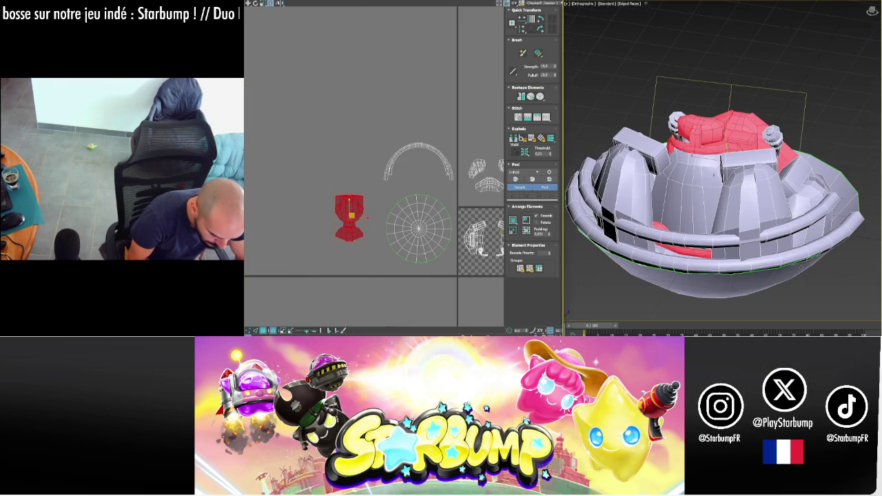
alt+middle_drag(843, 275, 835, 278)
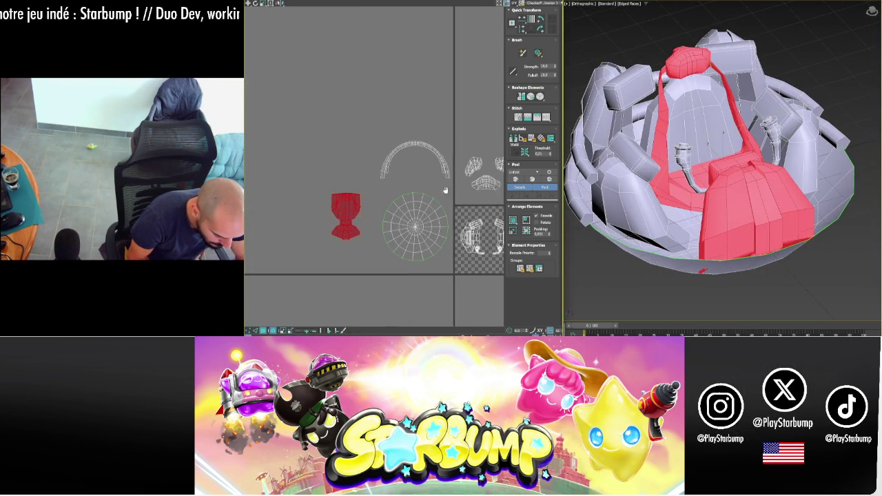
middle_drag(455, 193, 374, 177)
scroll(395, 200, up, 2)
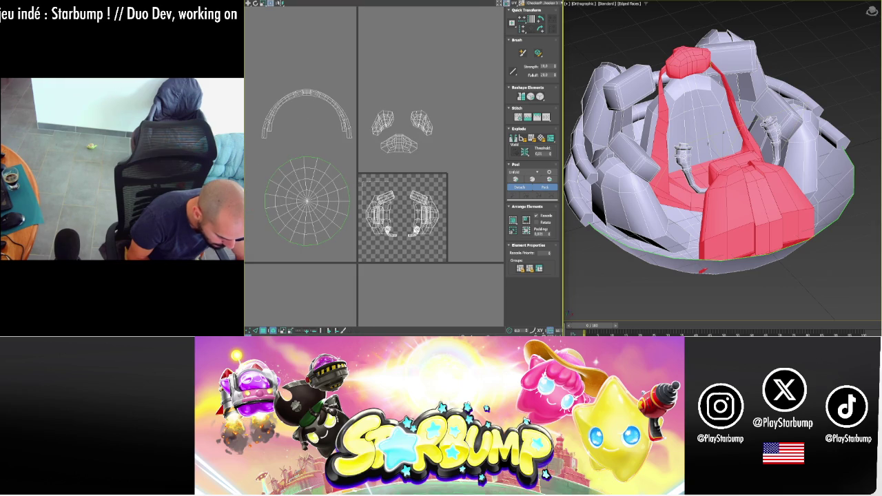
click(391, 215)
mouse_move(400, 171)
mouse_down()
mouse_move(386, 21)
mouse_move(384, 46)
mouse_up()
click(285, 168)
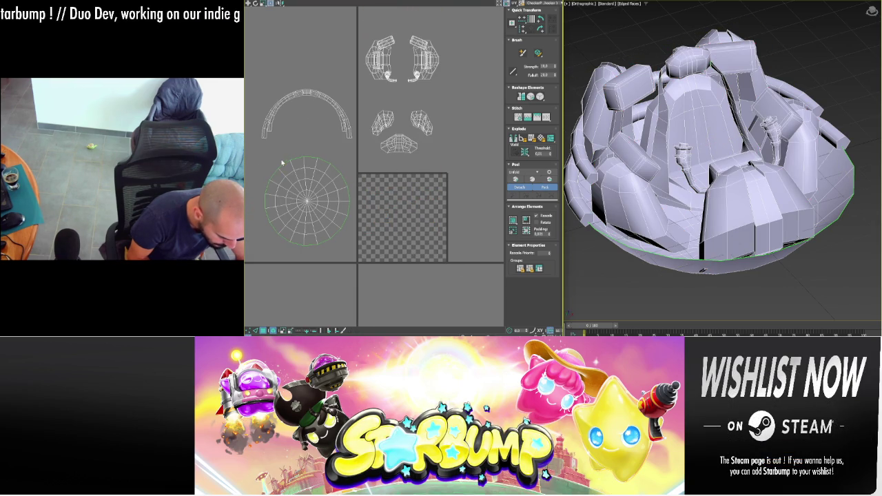
- Drag the circular base island into the 0-1 square and scale it to fill the tile
click(305, 186)
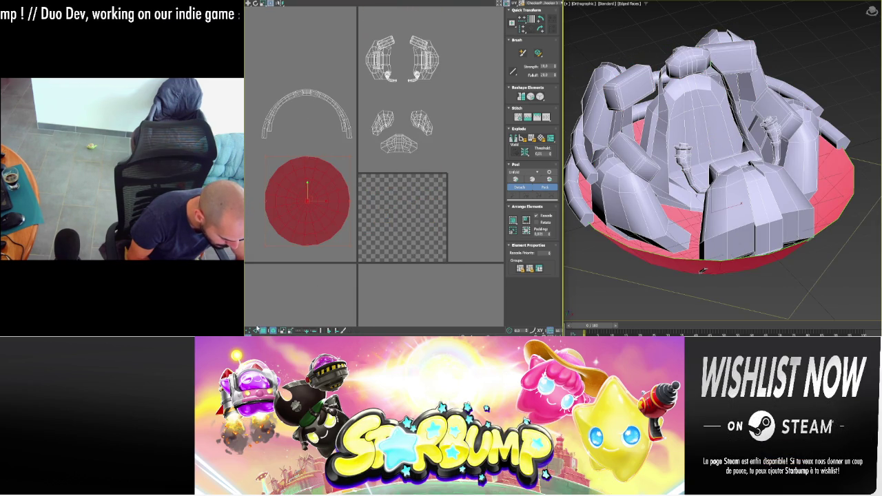
click(258, 330)
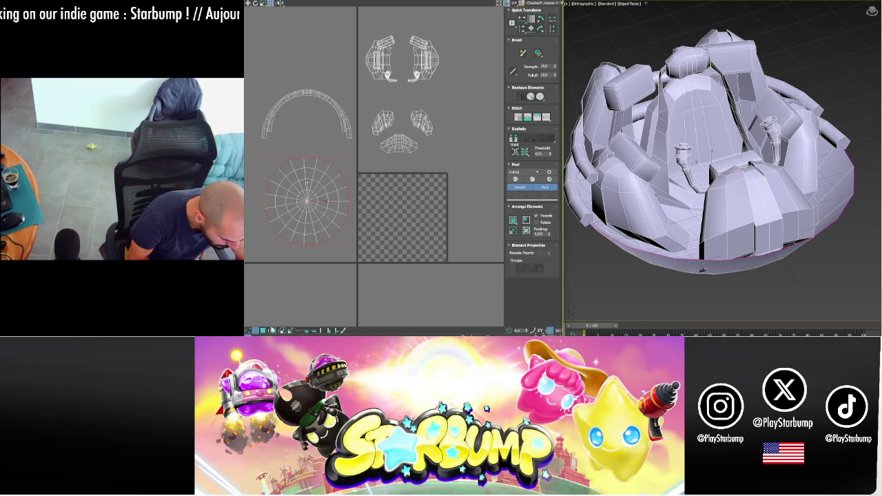
drag(289, 257, 487, 191)
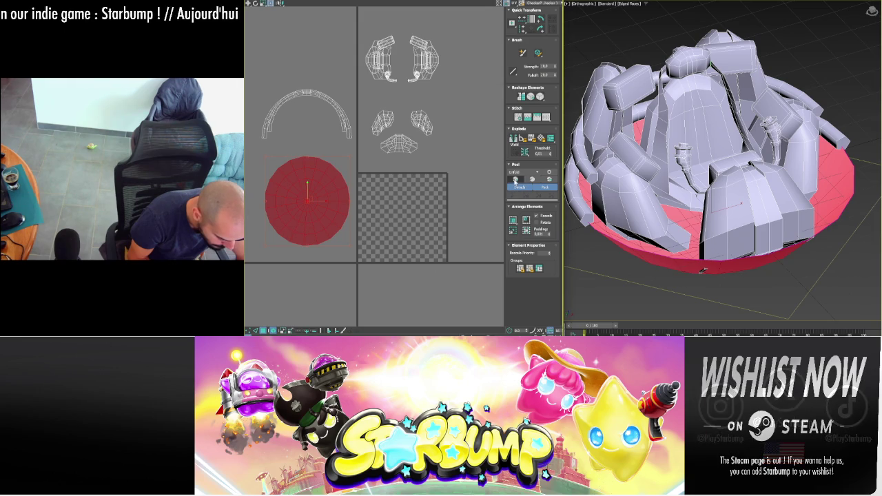
key(ctrl+shift+p)
click(483, 264)
click(414, 214)
alt+middle_drag(703, 271, 702, 204)
click(702, 205)
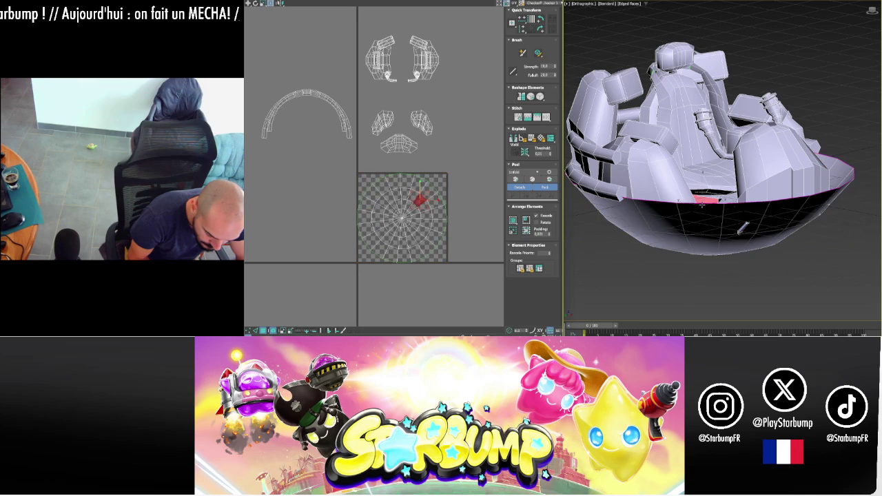
right_click(703, 204)
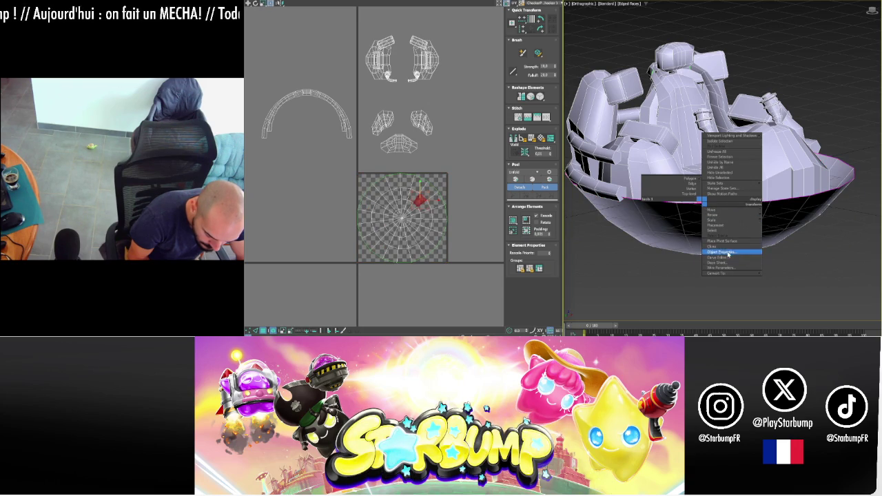
click(732, 262)
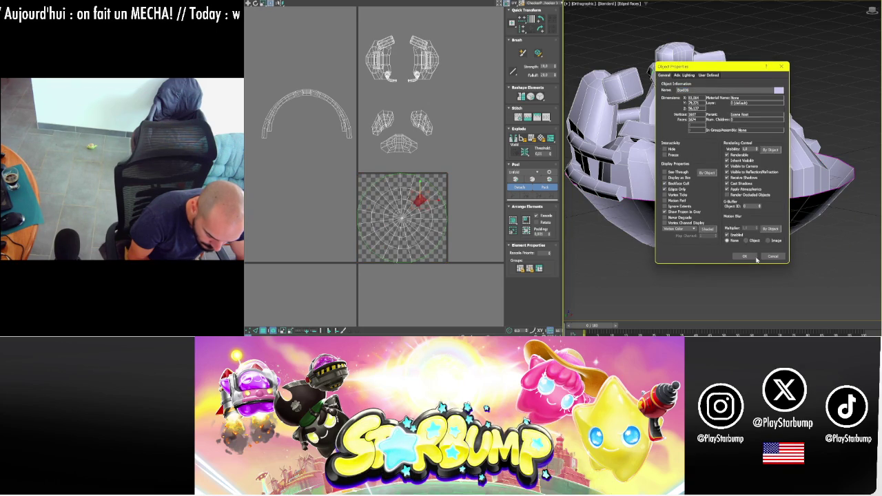
click(745, 257)
alt+middle_drag(745, 257, 724, 232)
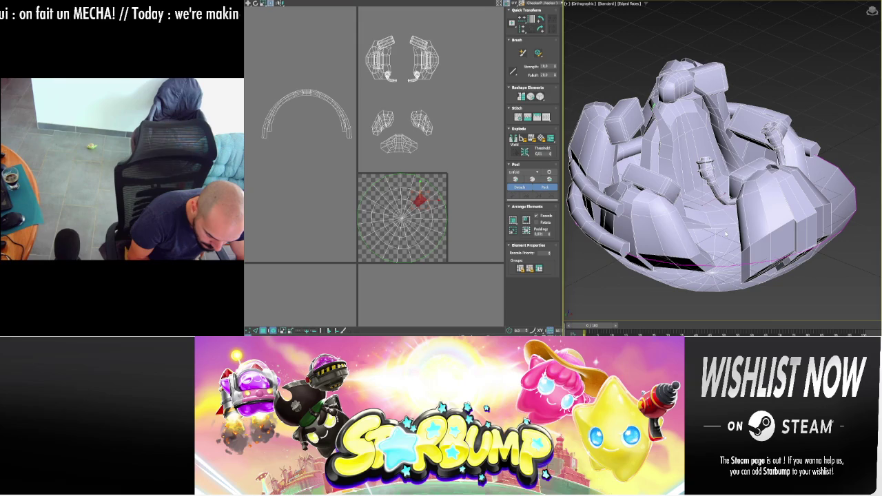
right_click(726, 234)
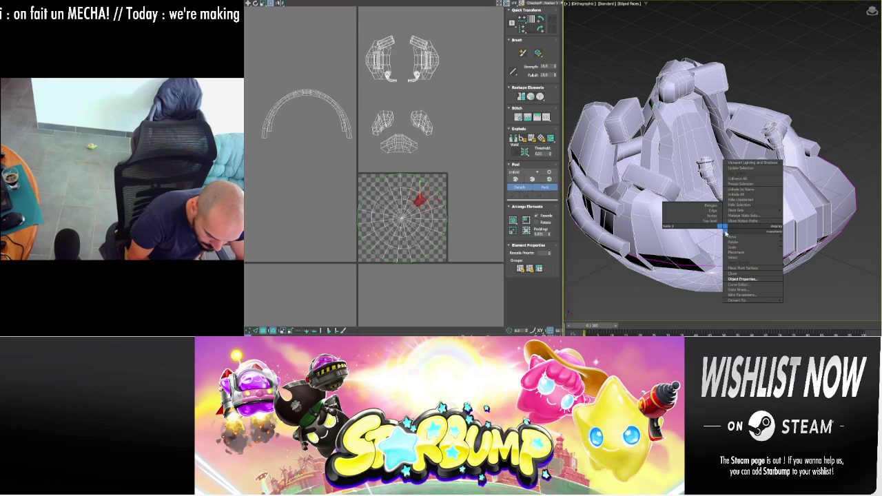
click(740, 279)
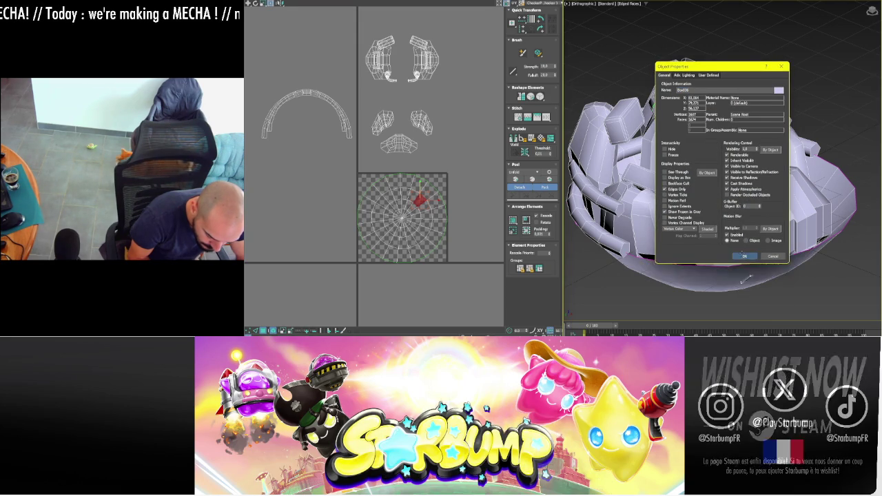
click(745, 256)
alt+middle_drag(745, 280, 749, 272)
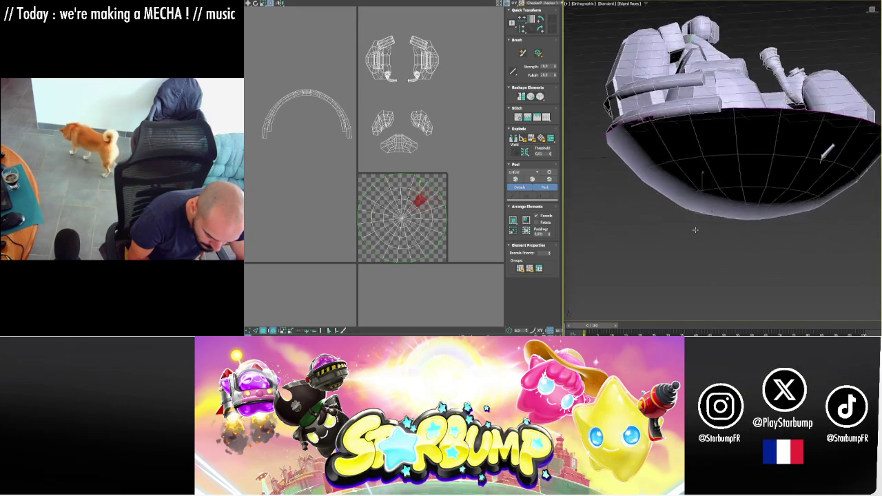
alt+middle_drag(689, 243, 696, 235)
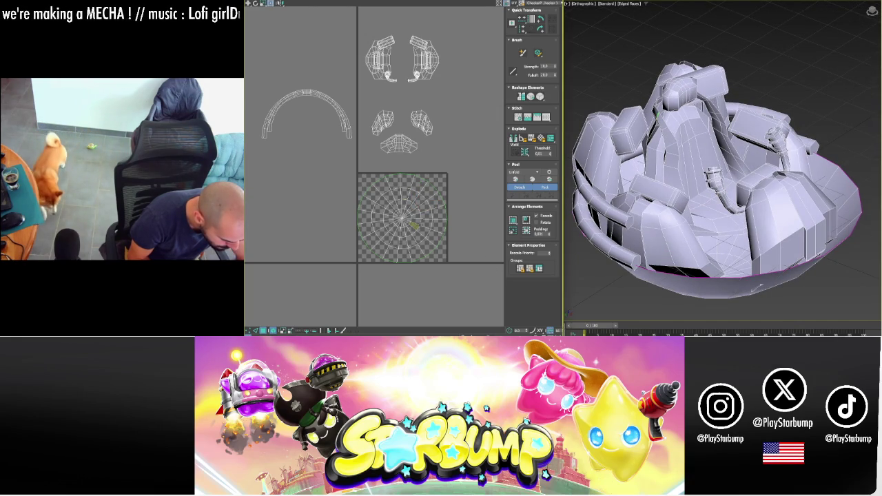
- Move the round bowl island right of the tile and drop the arch island onto it
click(414, 219)
drag(414, 219, 513, 220)
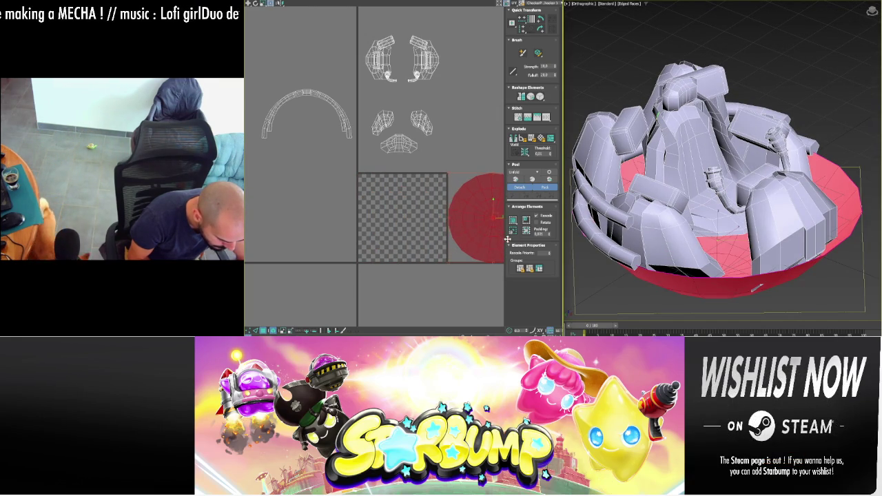
click(411, 195)
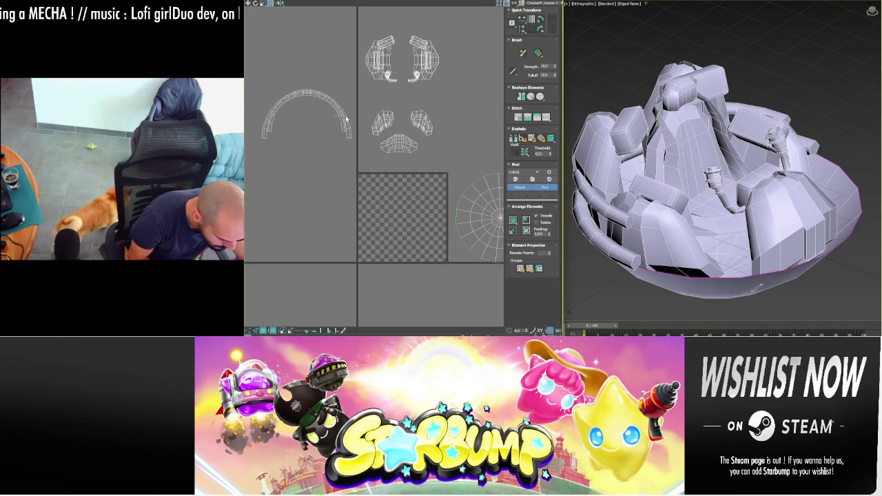
click(314, 112)
mouse_move(313, 112)
mouse_down()
mouse_move(393, 228)
mouse_move(402, 200)
mouse_up()
click(410, 240)
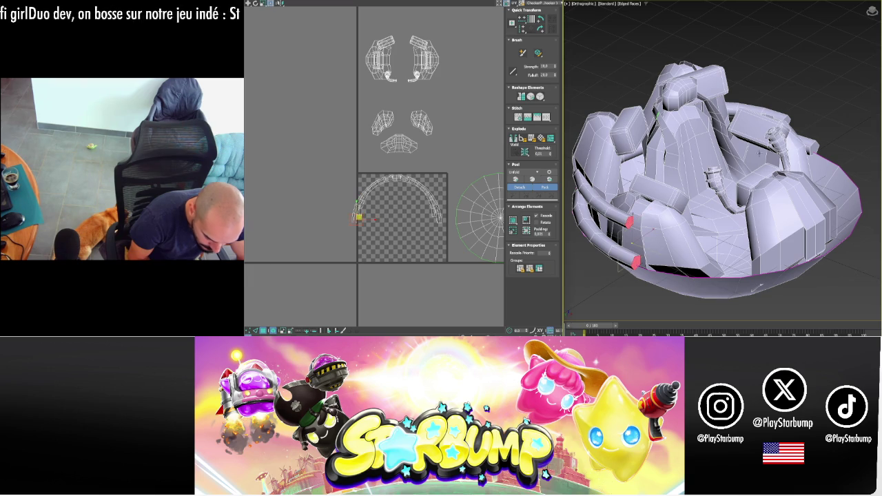
- Select the curved railing's edges on the model, viewing it in see-through mode
alt+middle_drag(758, 155, 669, 297)
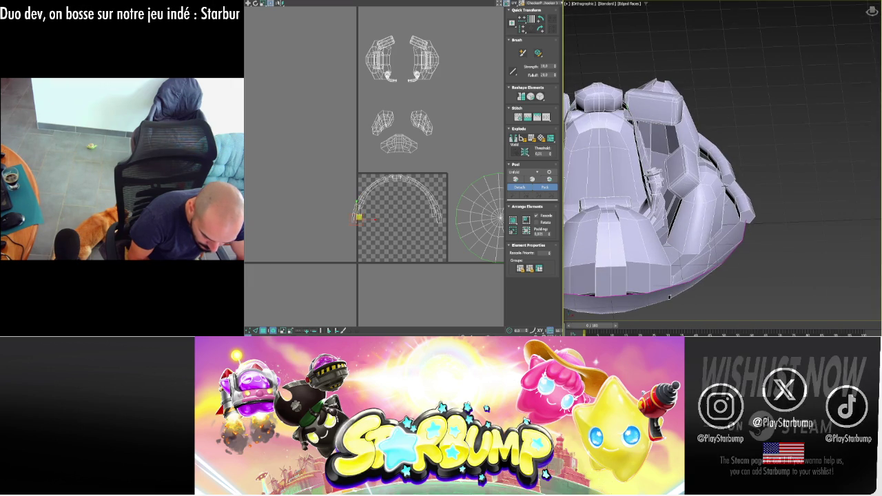
click(748, 216)
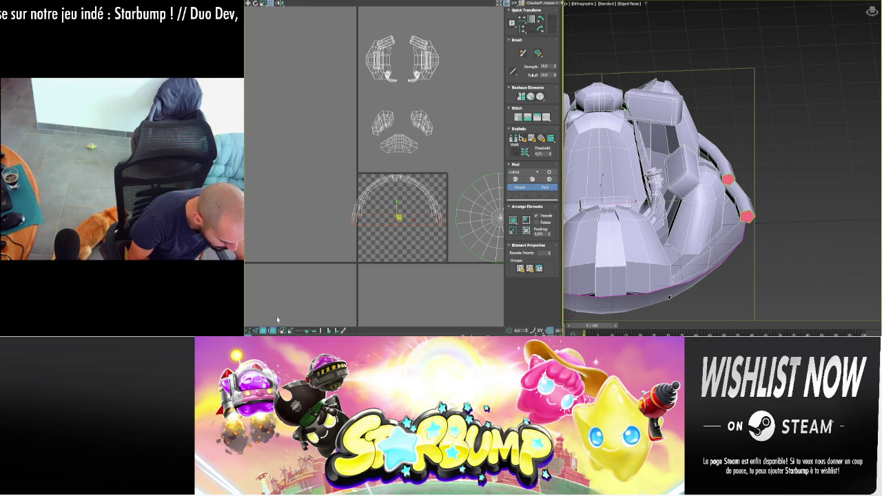
click(791, 213)
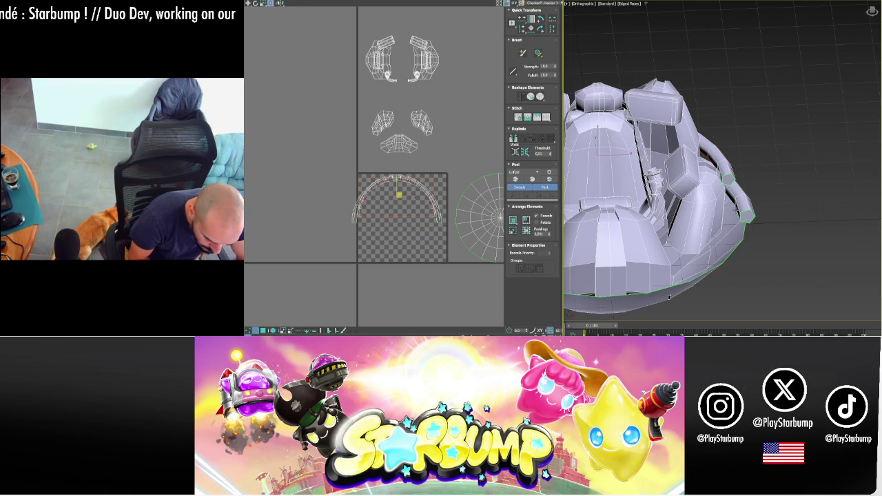
click(738, 210)
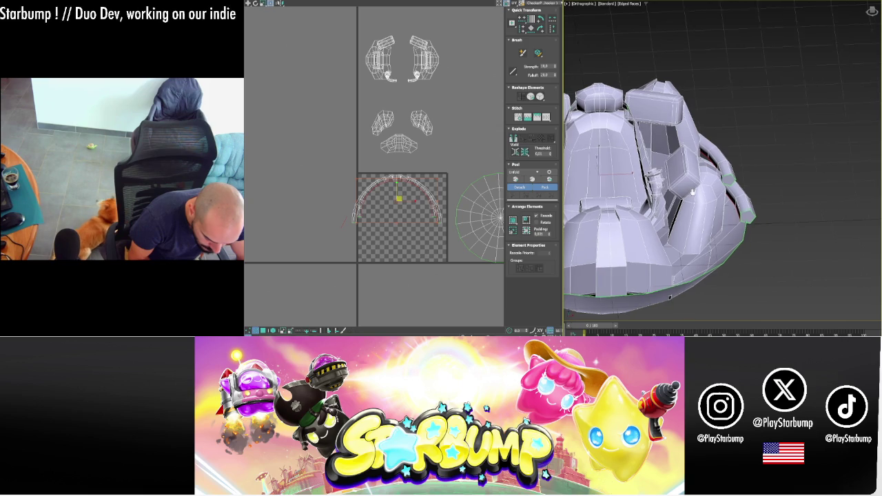
alt+middle_drag(692, 192, 788, 177)
key(alt+x)
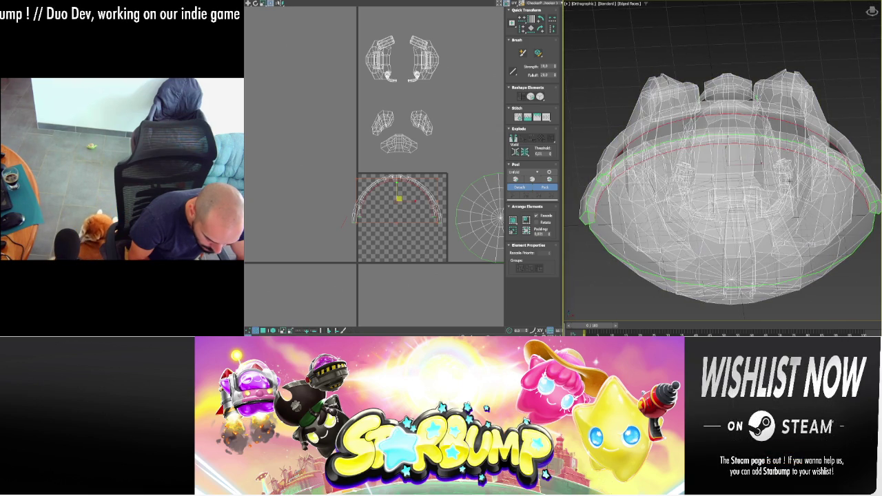
- Peel the arch railing island into a straight strip and rotate it toward horizontal
alt+middle_drag(766, 177, 758, 227)
key(alt+x)
click(338, 264)
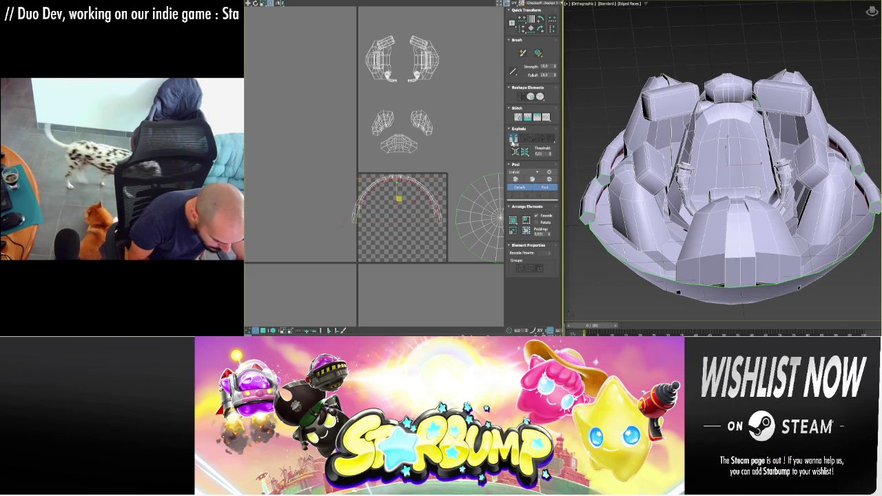
key(ctrl+z)
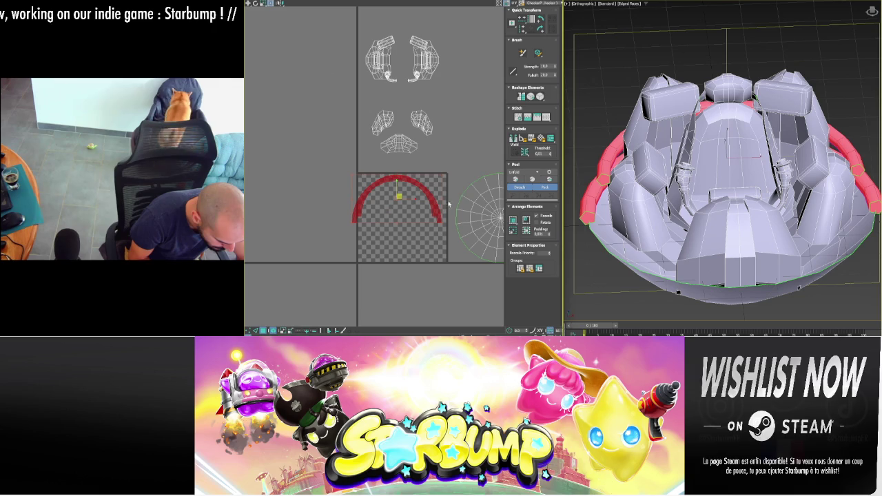
click(511, 185)
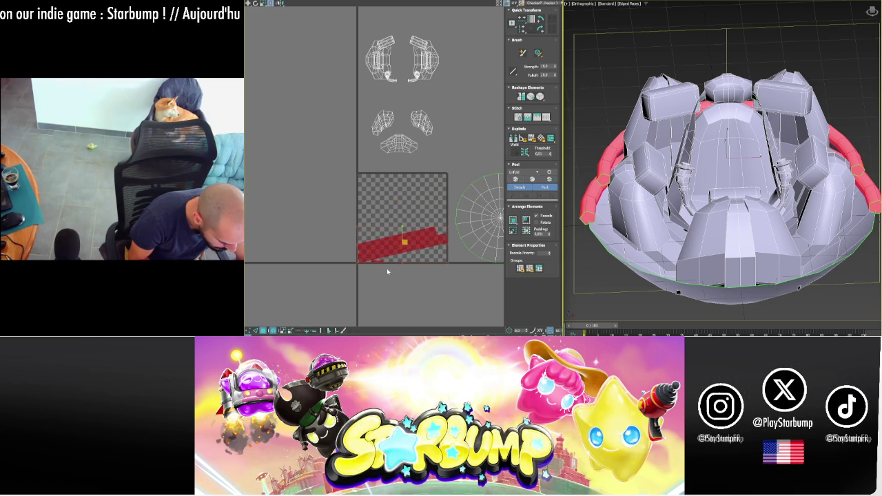
drag(408, 231, 408, 228)
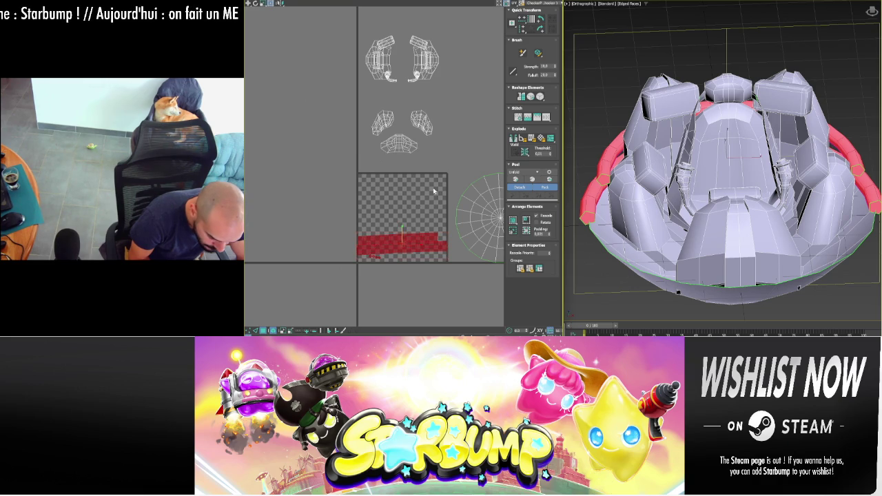
- Level the strip's rotation and move it just below the checker tile
key(ctrl+x)
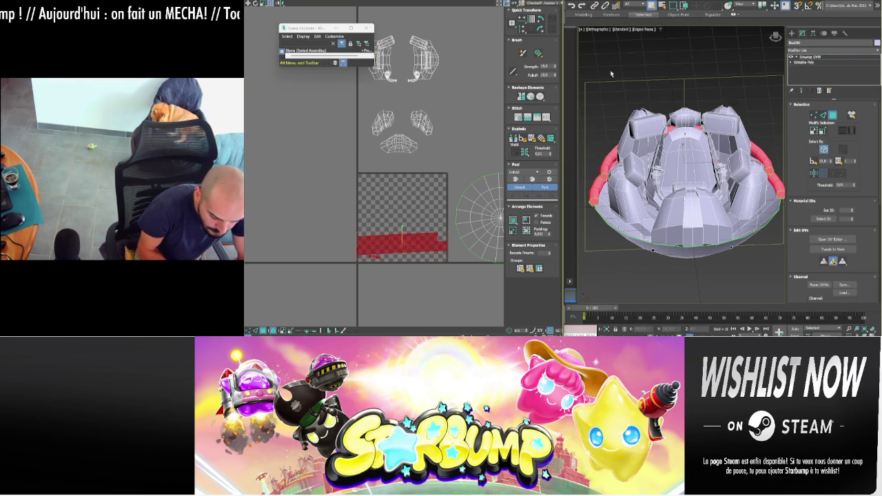
key(ctrl+x)
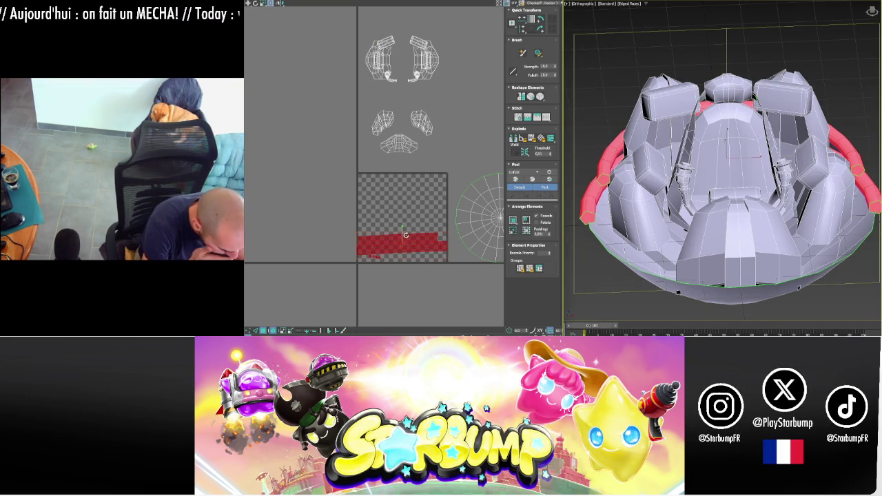
drag(404, 234, 404, 226)
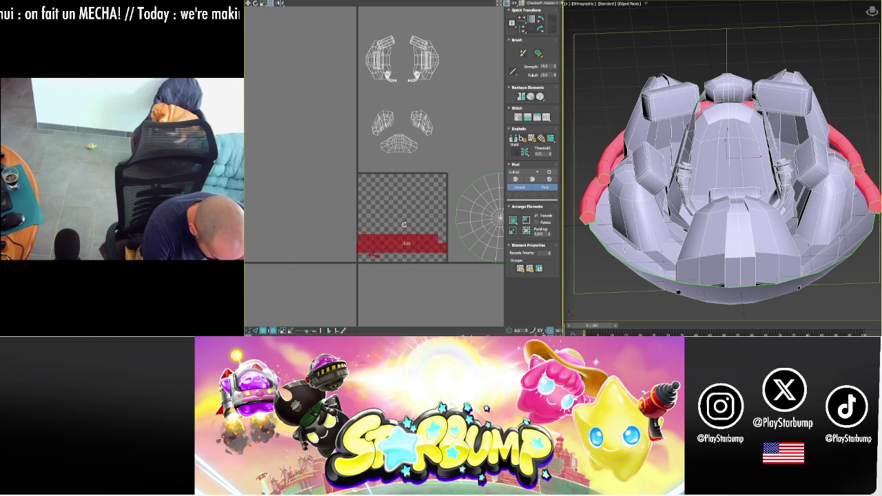
click(383, 264)
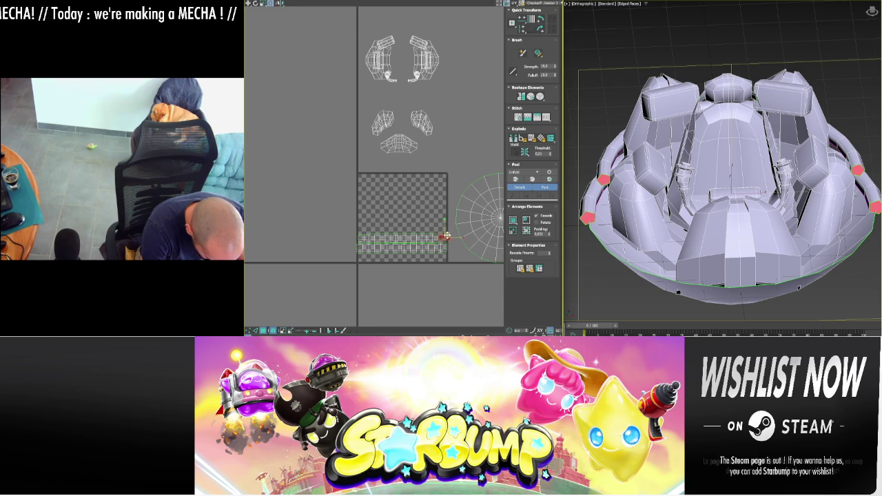
click(442, 240)
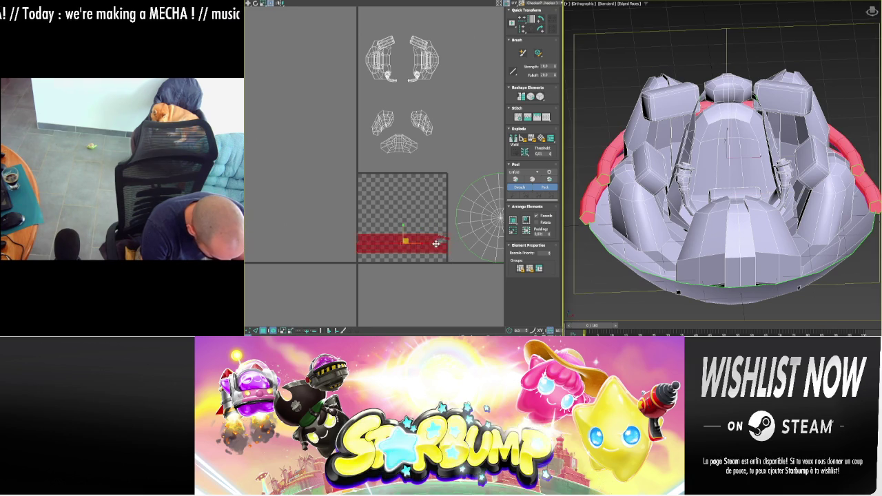
drag(407, 240, 408, 271)
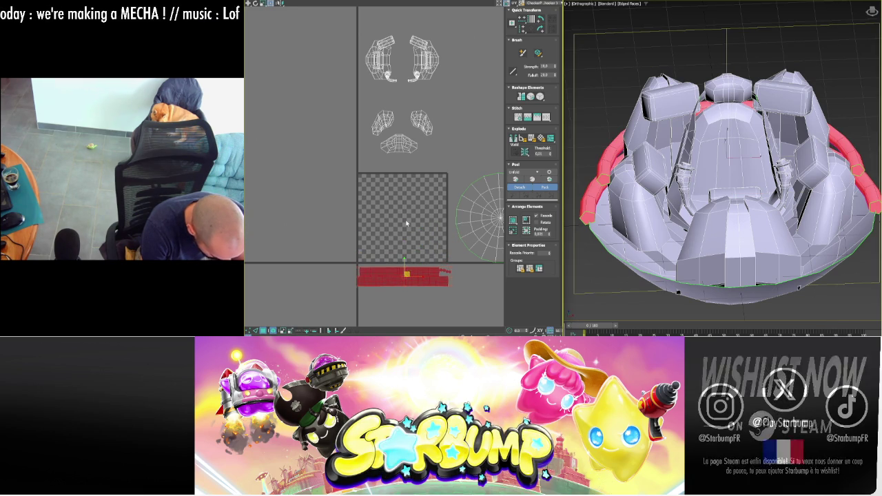
click(410, 164)
click(420, 123)
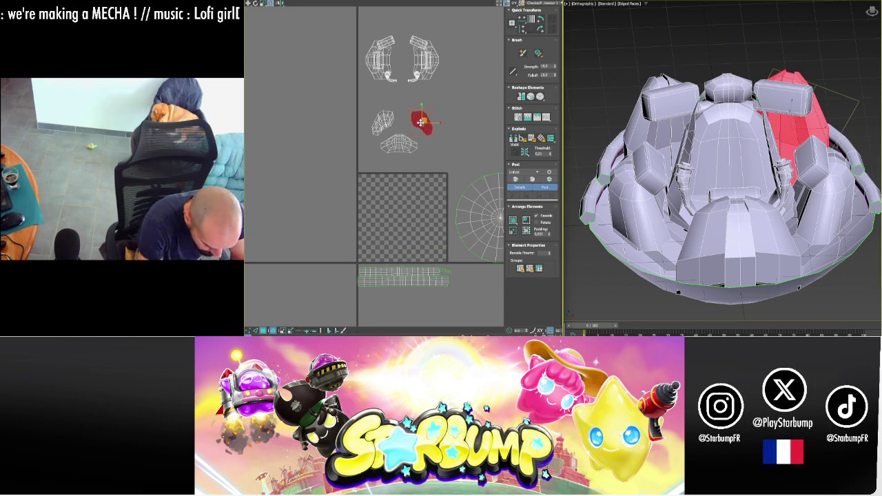
ctrl+click(383, 123)
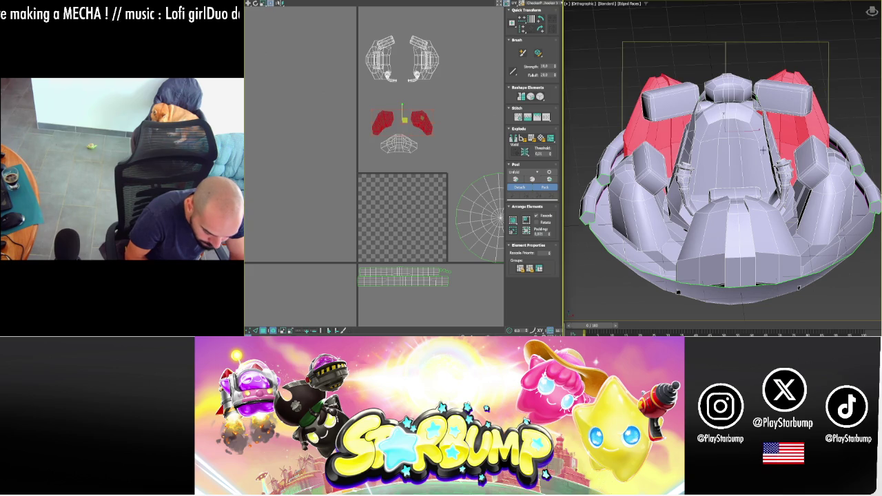
mouse_move(725, 180)
alt+middle_down()
mouse_move(740, 136)
mouse_move(776, 157)
alt+middle_up()
mouse_move(781, 124)
alt+middle_down()
mouse_move(776, 110)
mouse_move(800, 120)
alt+middle_up()
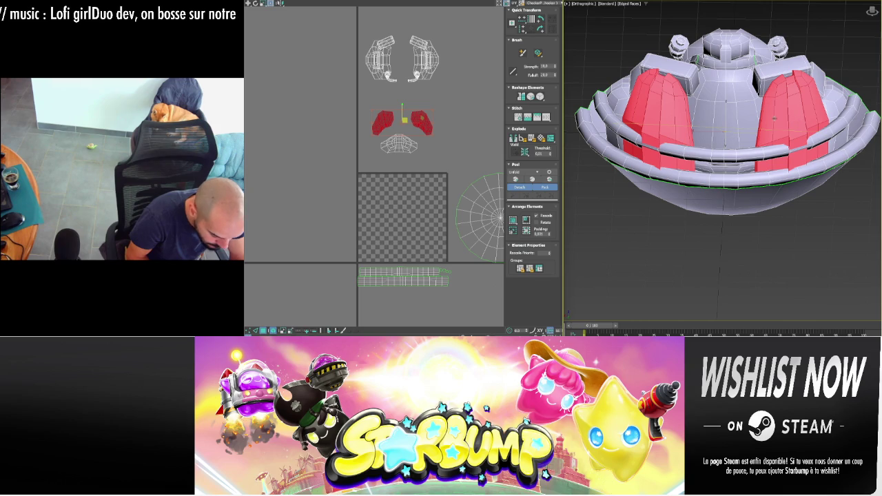
click(793, 121)
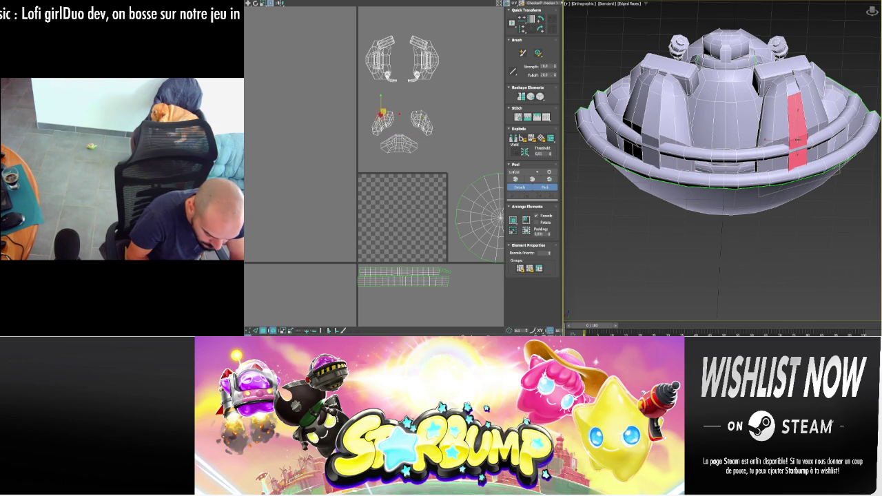
ctrl+click(794, 85)
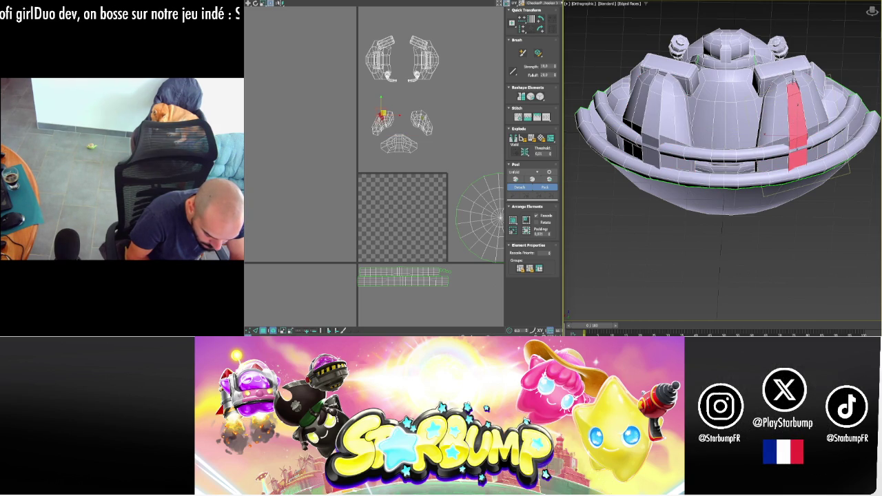
click(651, 103)
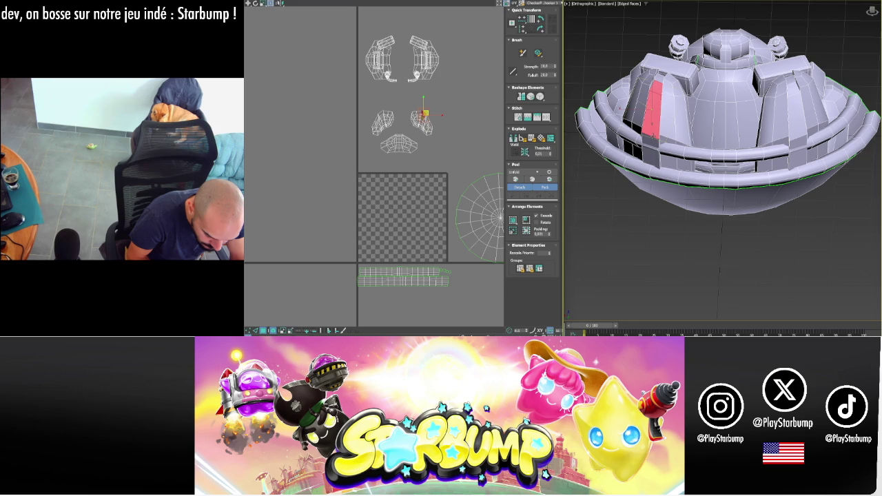
shift+click(652, 140)
click(651, 140)
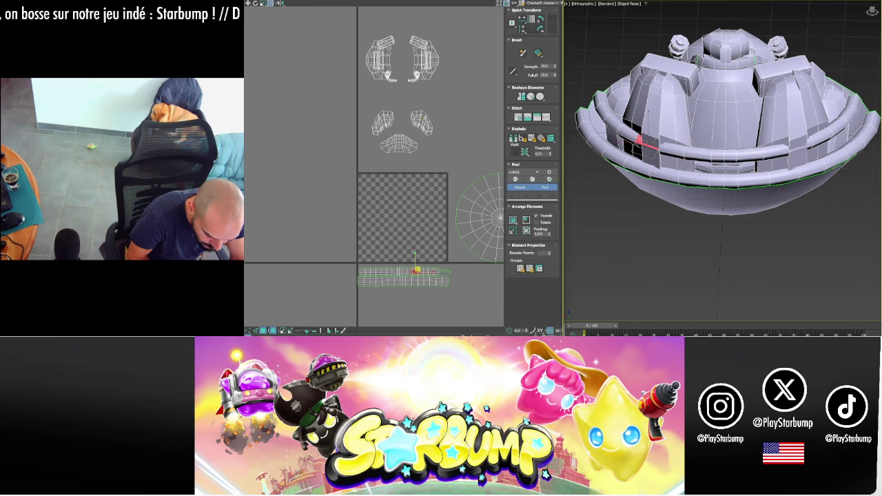
ctrl+click(650, 131)
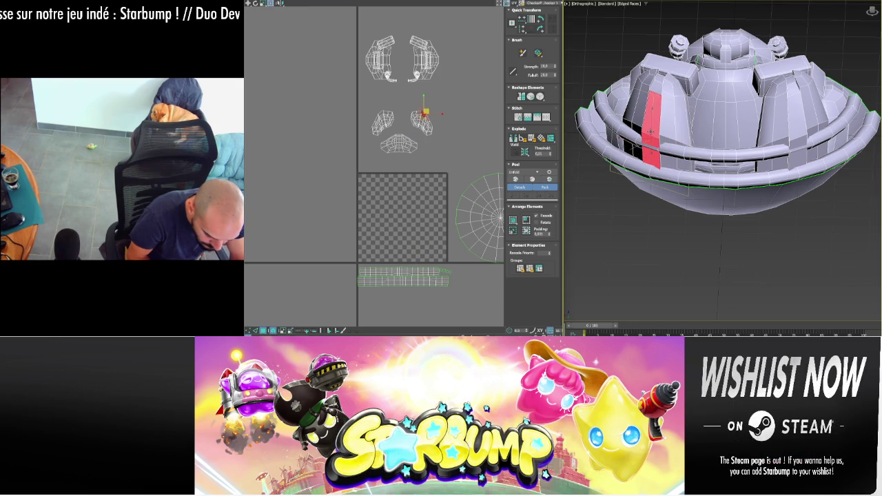
shift+click(656, 92)
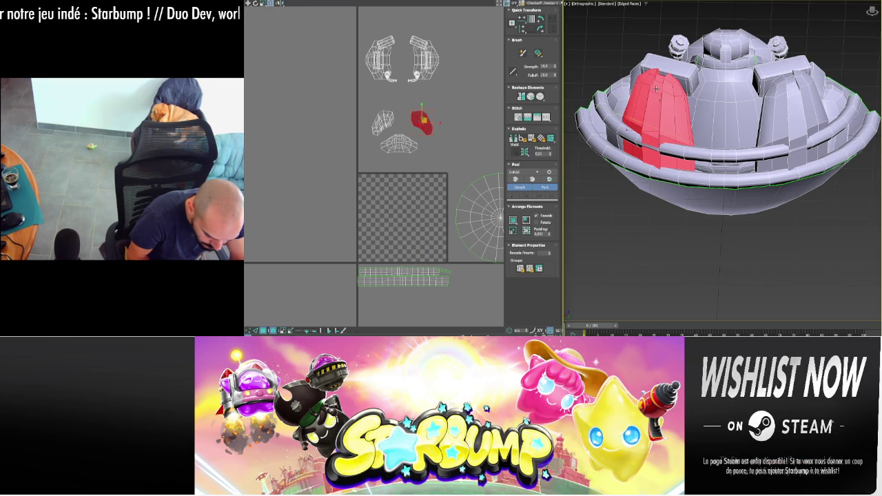
click(656, 88)
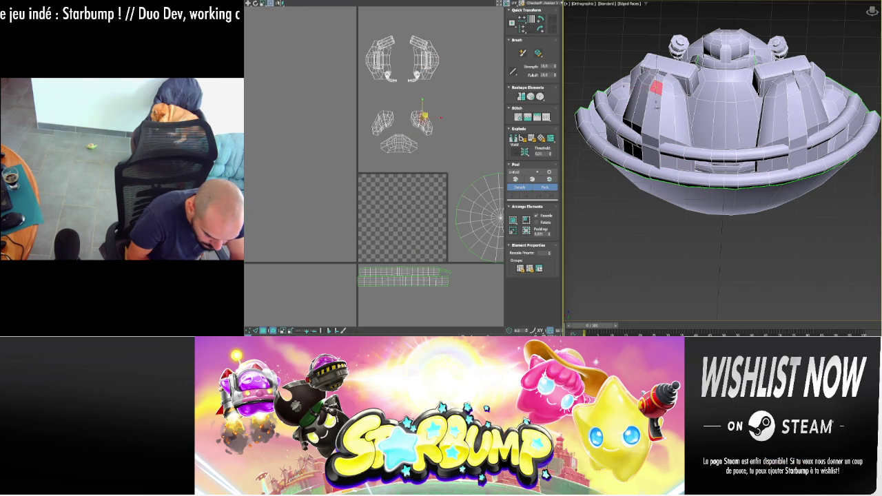
shift+click(657, 107)
click(655, 90)
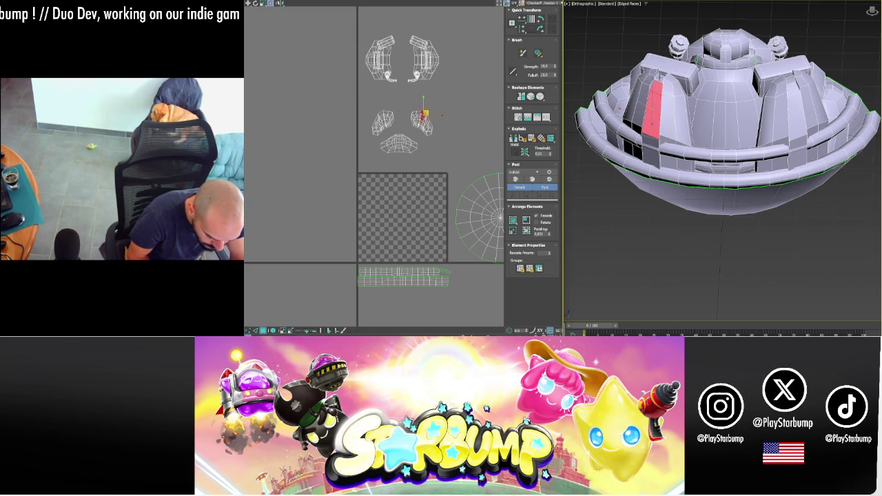
click(654, 122)
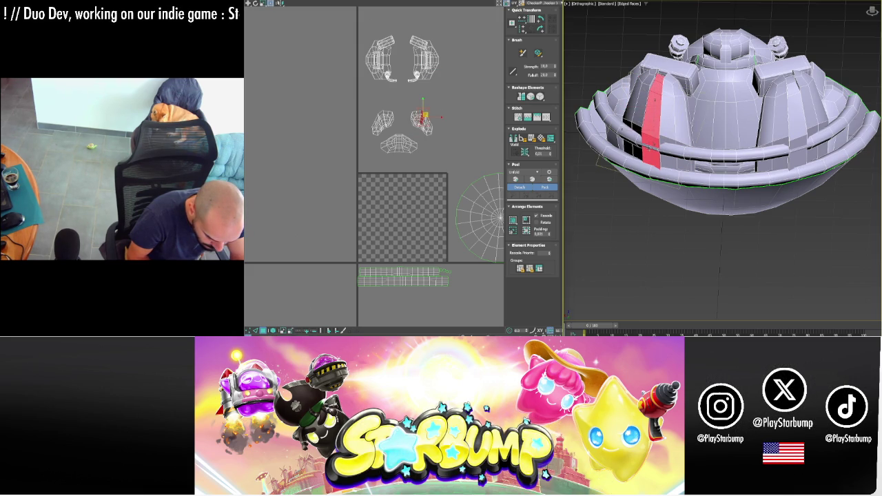
ctrl+click(797, 118)
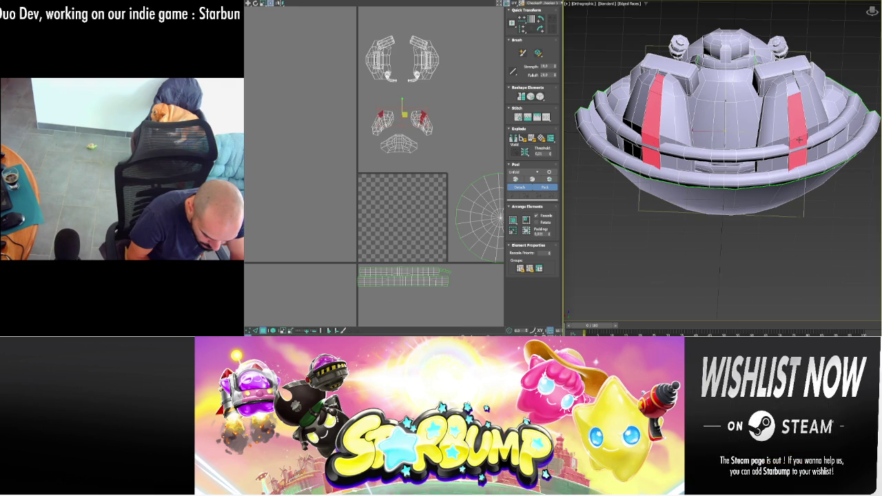
click(800, 140)
ctrl+click(798, 141)
ctrl+click(792, 93)
key(ctrl+d)
click(792, 93)
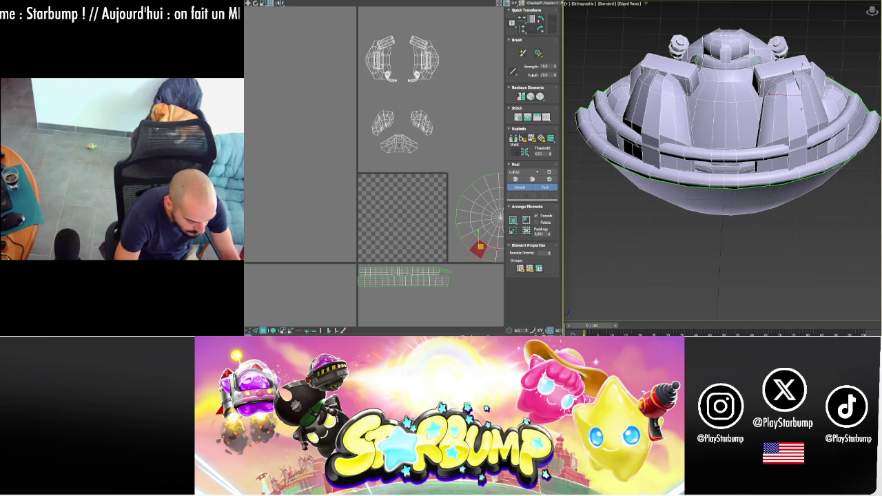
click(727, 113)
- From a see-through top view, select the central cockpit island and Quick Peel it flat
alt+middle_drag(679, 140, 689, 210)
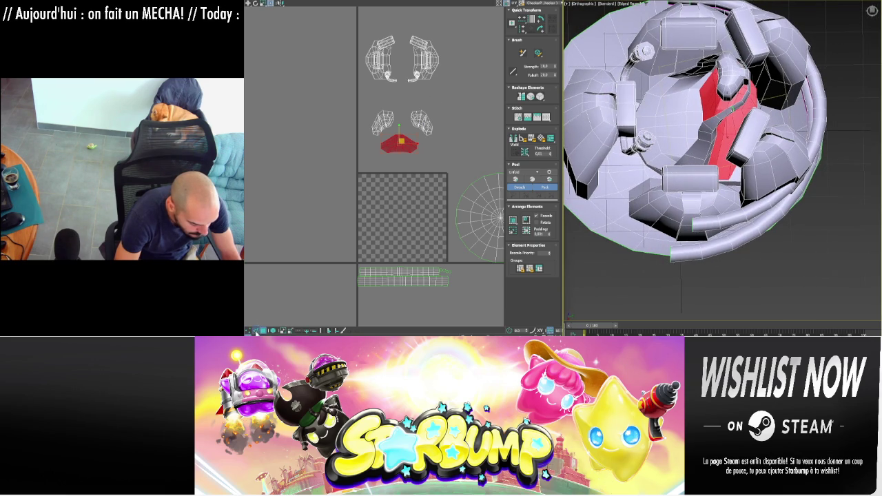
click(403, 275)
click(398, 143)
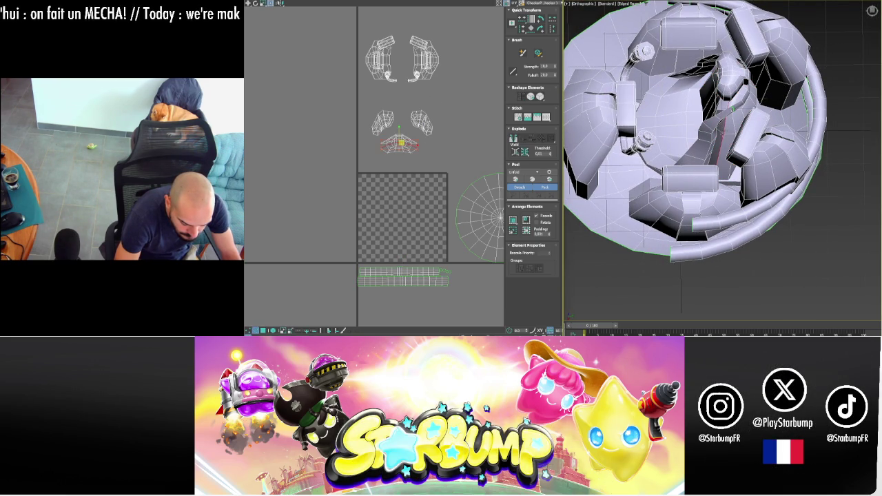
key(alt+x)
key(alt+x)
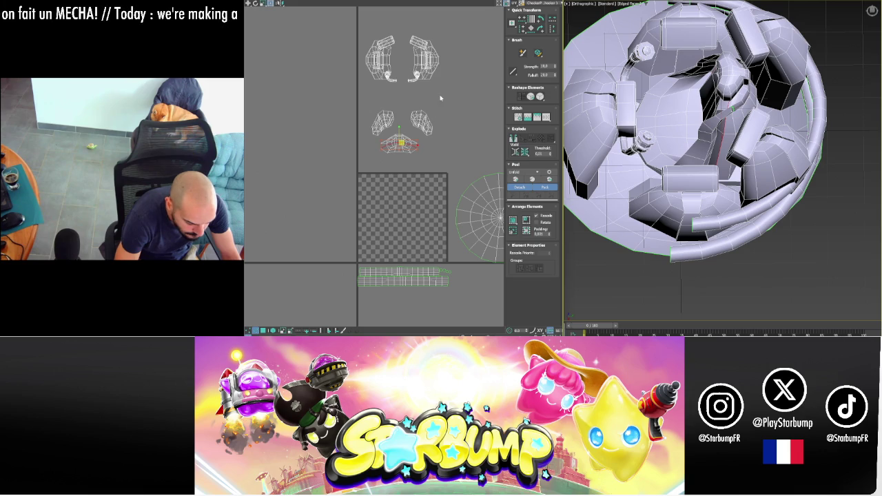
click(343, 257)
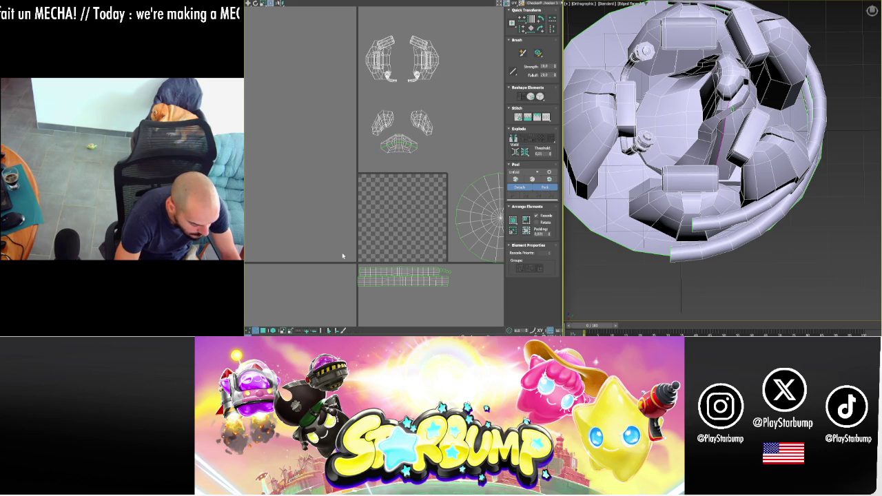
click(273, 332)
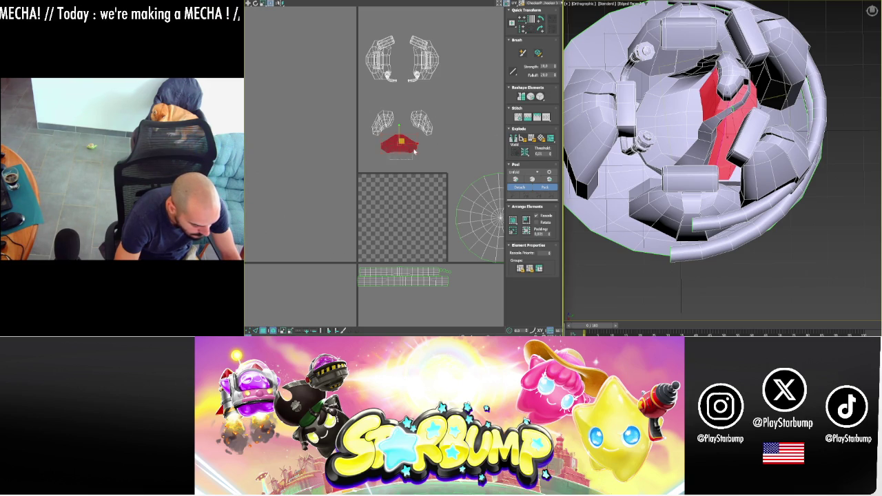
click(515, 179)
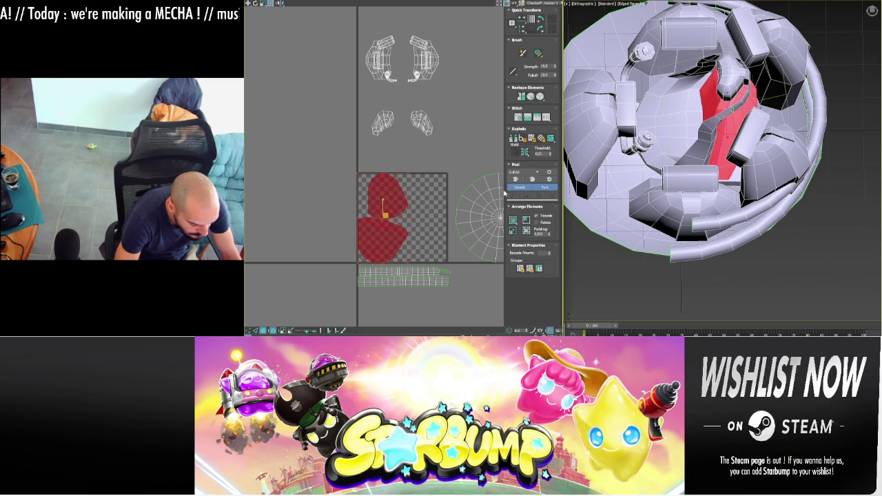
- Pick seam edges on the peeled hull island and Stitch to Source to reshape its upper lobe
click(442, 206)
scroll(377, 222, up, 5)
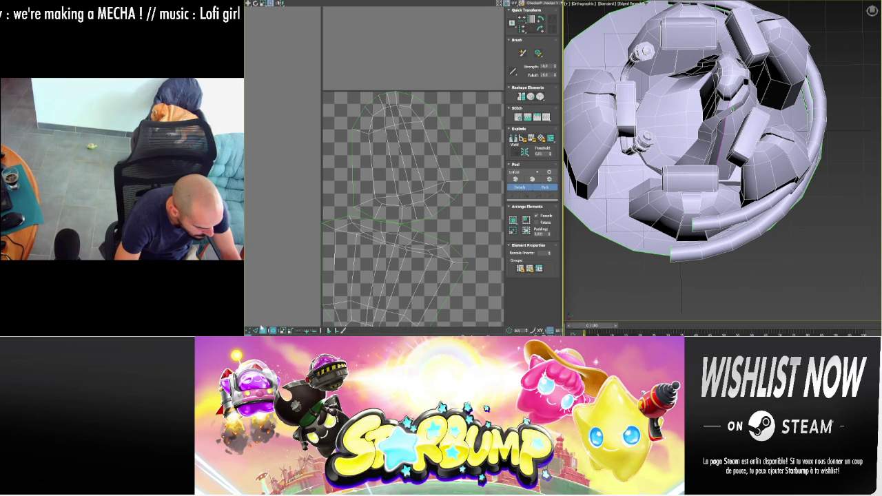
click(272, 331)
click(431, 234)
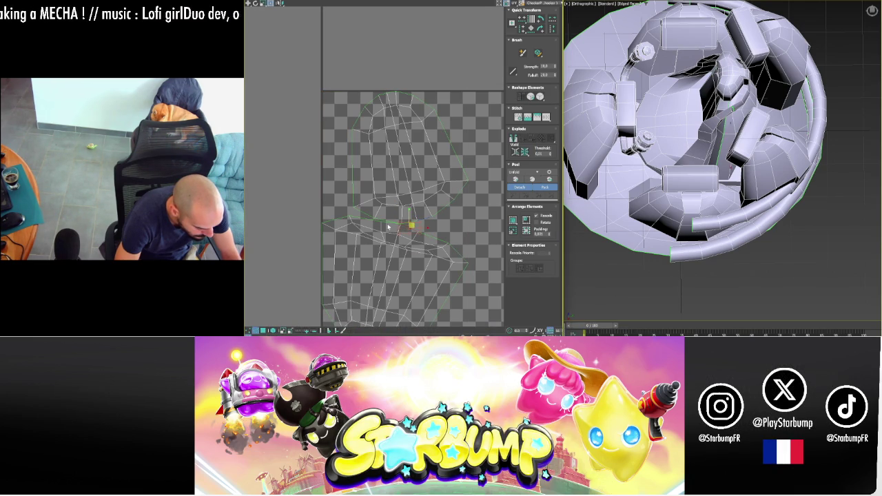
click(547, 118)
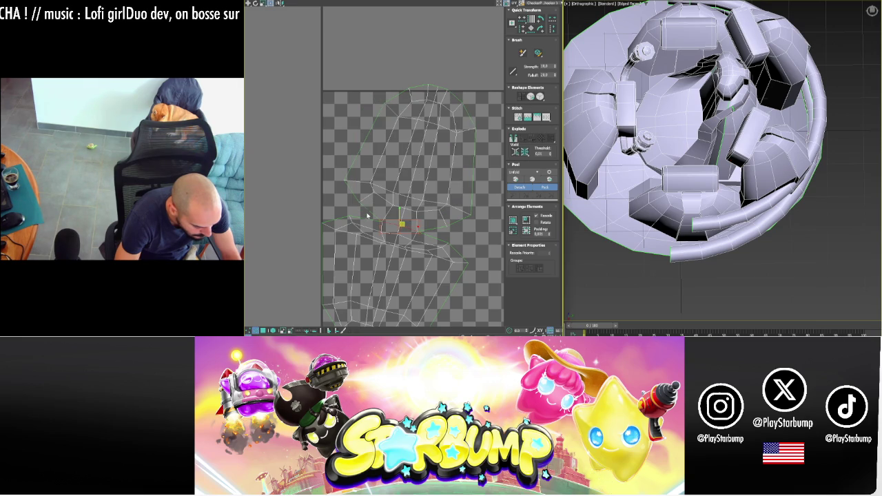
click(438, 238)
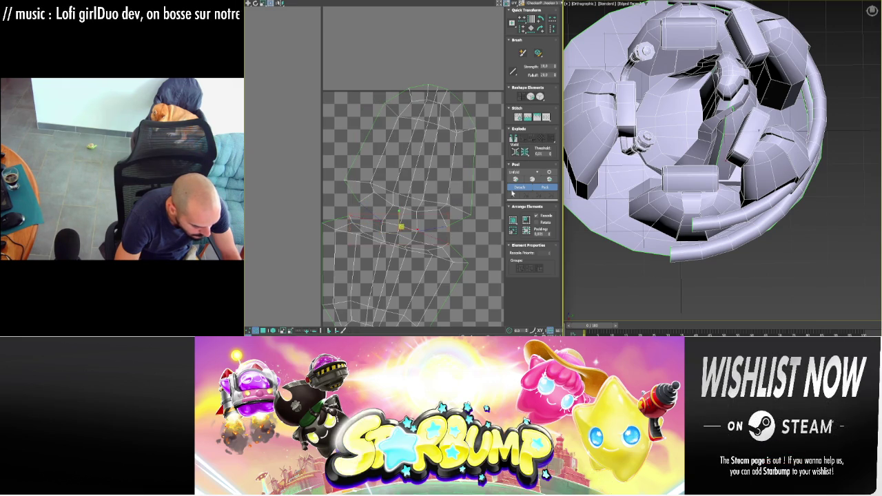
click(547, 119)
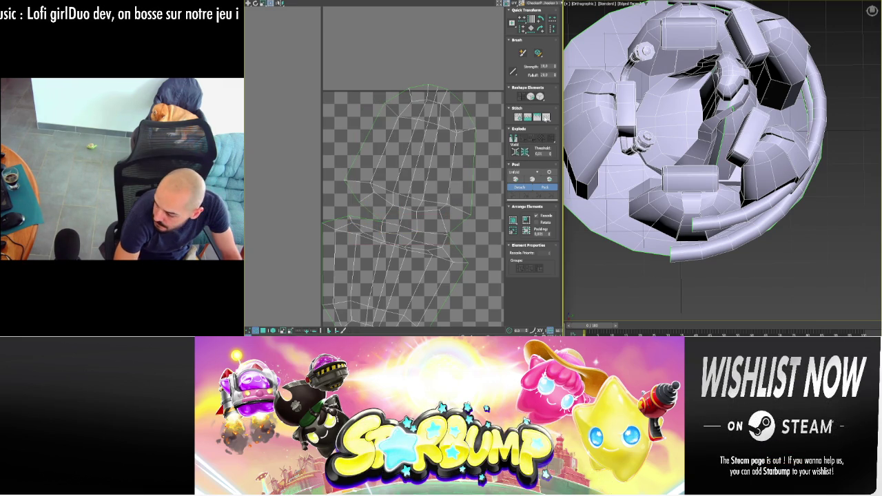
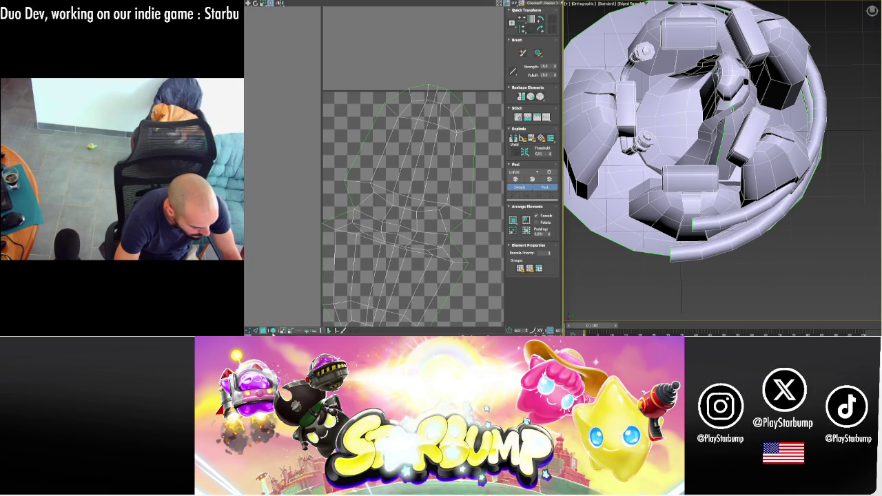
- Pull the large UV island's top edge up and move the island right, out of the checker tile
click(368, 210)
mouse_move(368, 210)
mouse_down()
mouse_move(414, 89)
mouse_move(361, 86)
mouse_up()
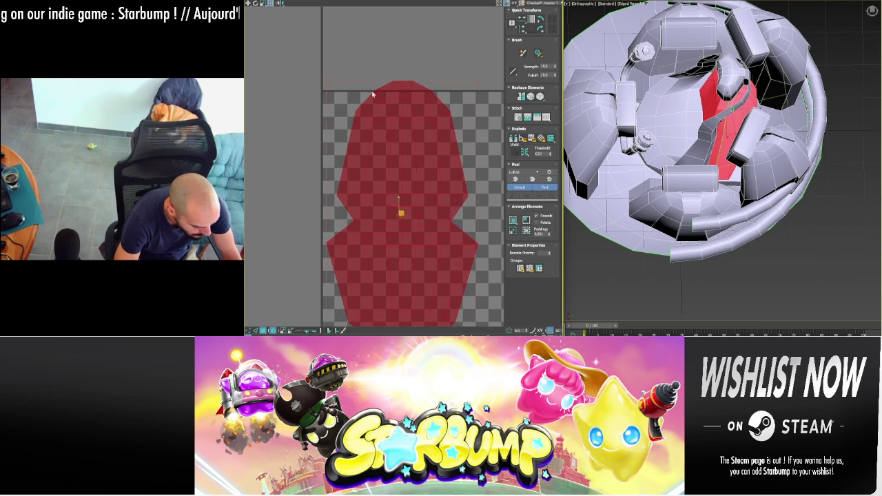
scroll(387, 111, down, 3)
scroll(390, 117, down, 2)
drag(396, 124, 456, 182)
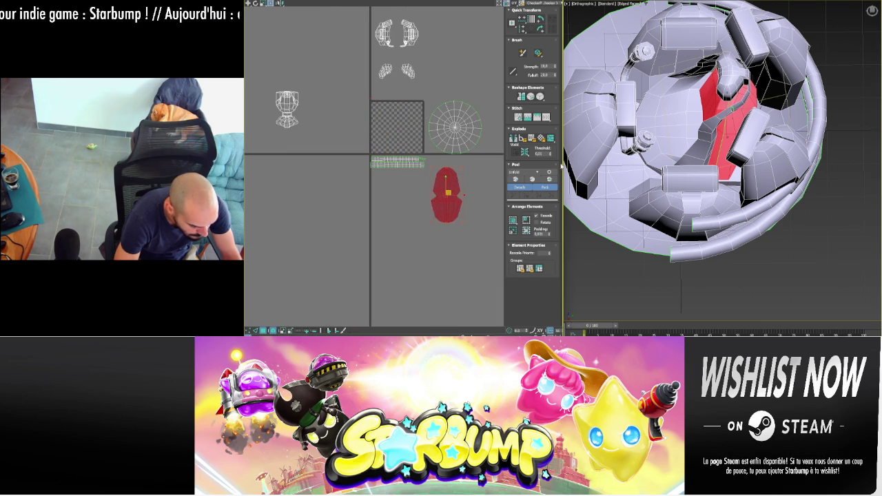
click(269, 330)
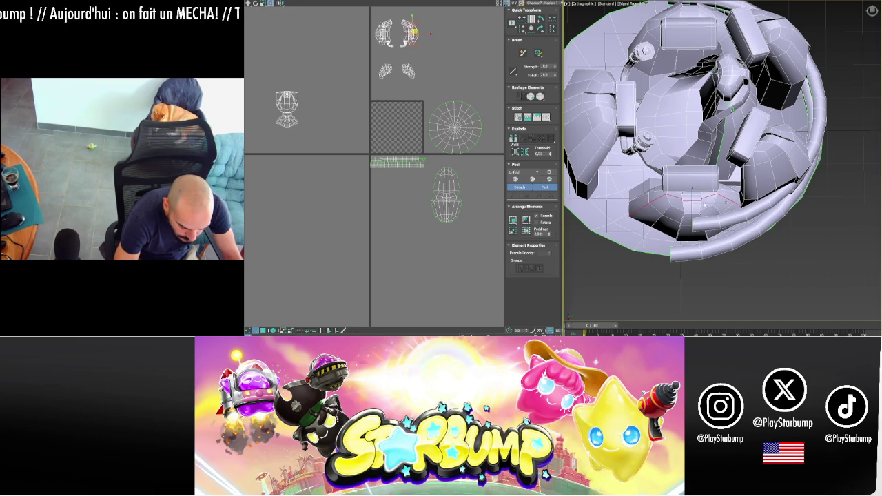
- Orbit around the mecha head, bring the small UV shells into view, and deselect them
alt+middle_drag(713, 205, 720, 215)
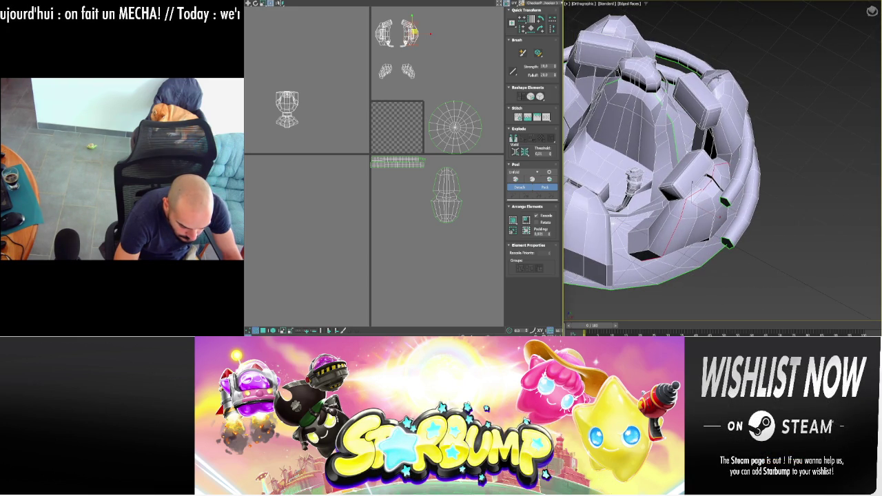
scroll(728, 81, up, 2)
scroll(727, 76, up, 2)
scroll(725, 69, up, 1)
scroll(723, 61, up, 1)
mouse_move(723, 61)
alt+middle_down()
mouse_move(695, 50)
mouse_move(736, 69)
mouse_move(784, 130)
alt+middle_up()
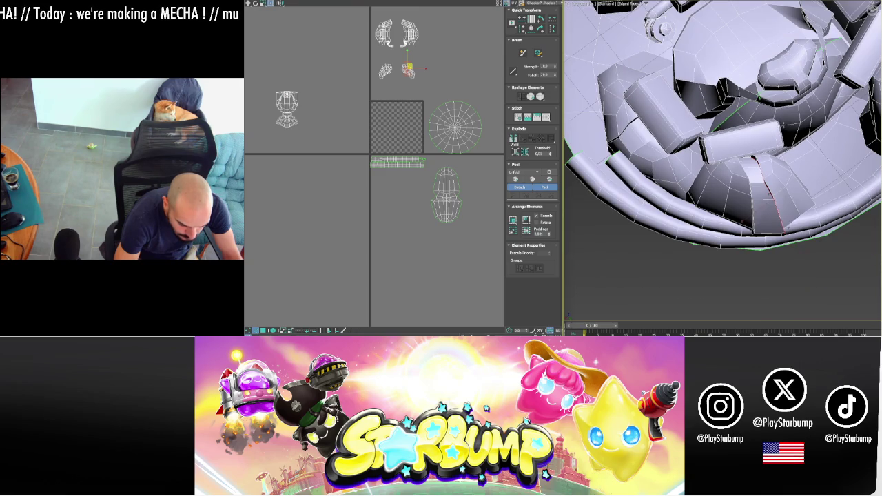
scroll(393, 41, up, 5)
middle_drag(390, 156, 390, 184)
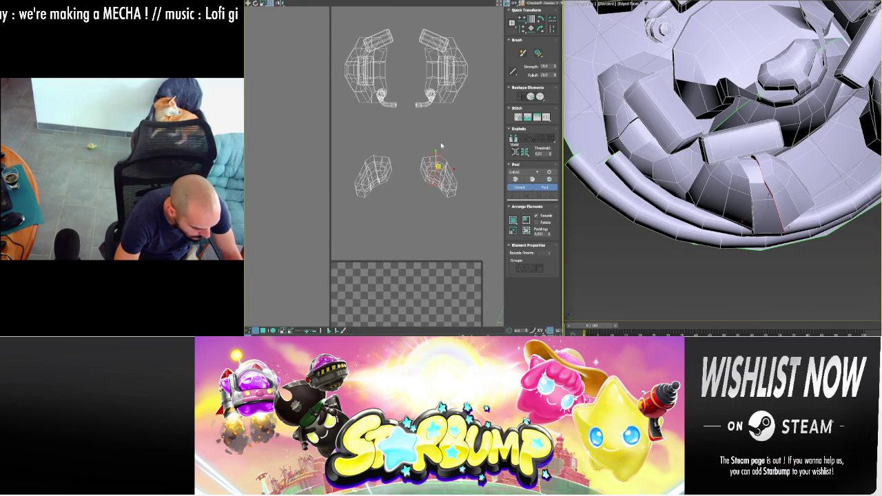
scroll(442, 146, up, 3)
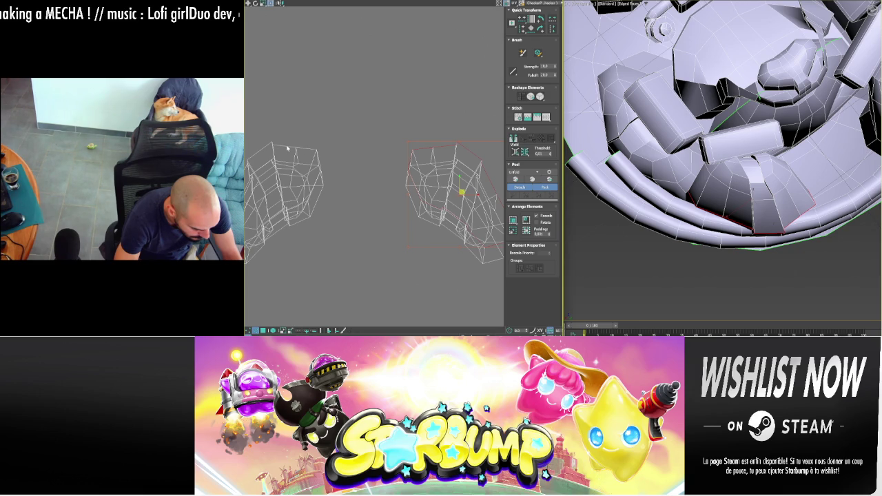
scroll(391, 163, down, 1)
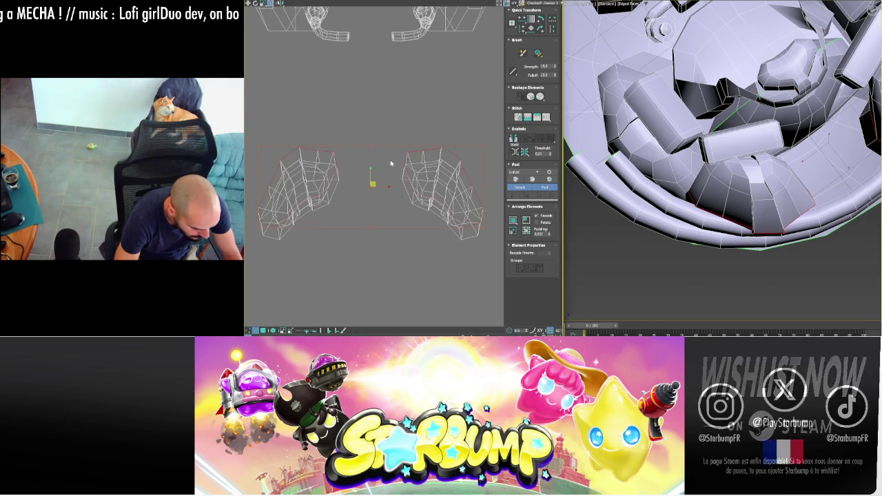
click(400, 176)
scroll(399, 175, down, 3)
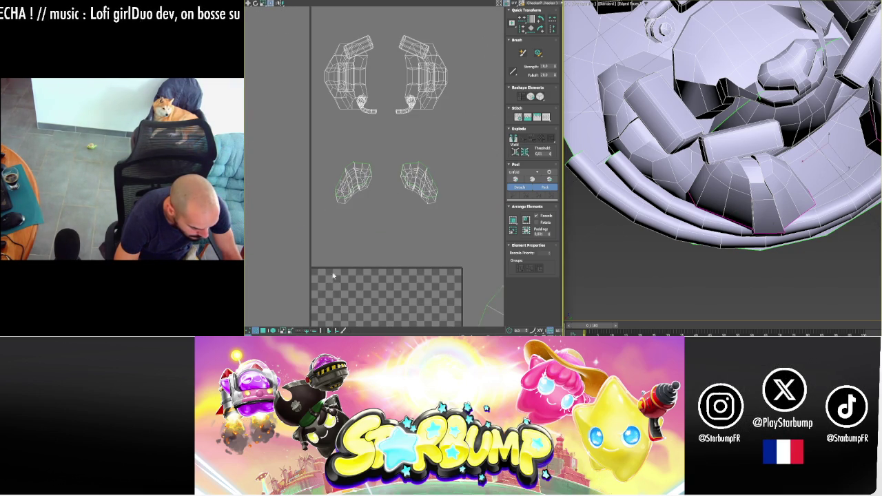
- Pack the two lower UV shells with Pack Custom in element selection mode
click(273, 332)
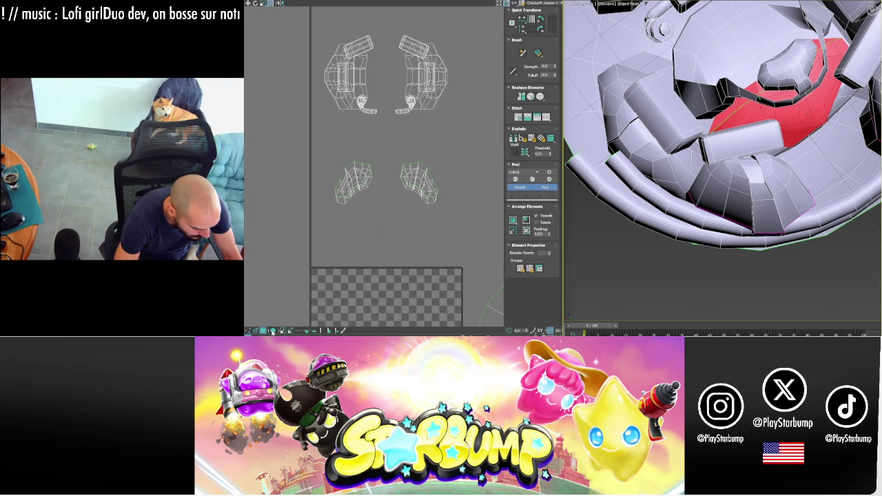
click(427, 178)
scroll(456, 151, down, 3)
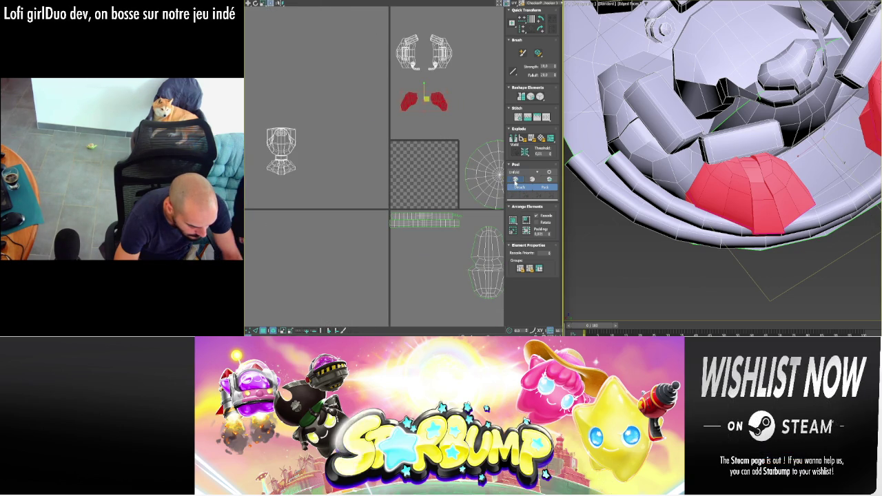
click(526, 230)
scroll(427, 172, up, 4)
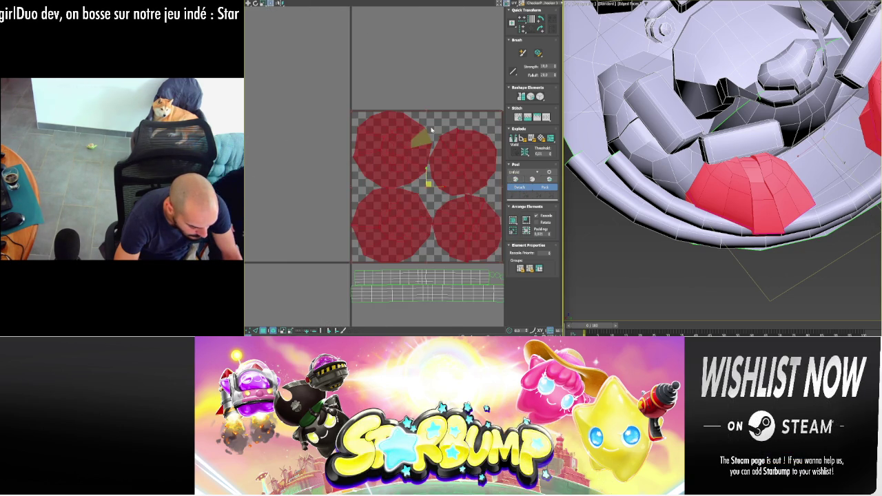
- Move the two circular shells left out of the tile and recentre the UV view
click(451, 154)
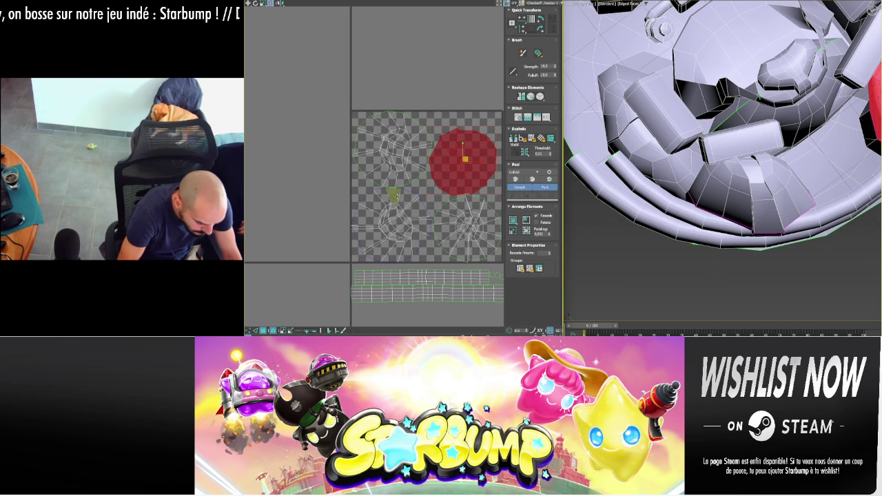
ctrl+click(397, 196)
drag(428, 195, 284, 181)
click(337, 254)
middle_drag(311, 214, 388, 240)
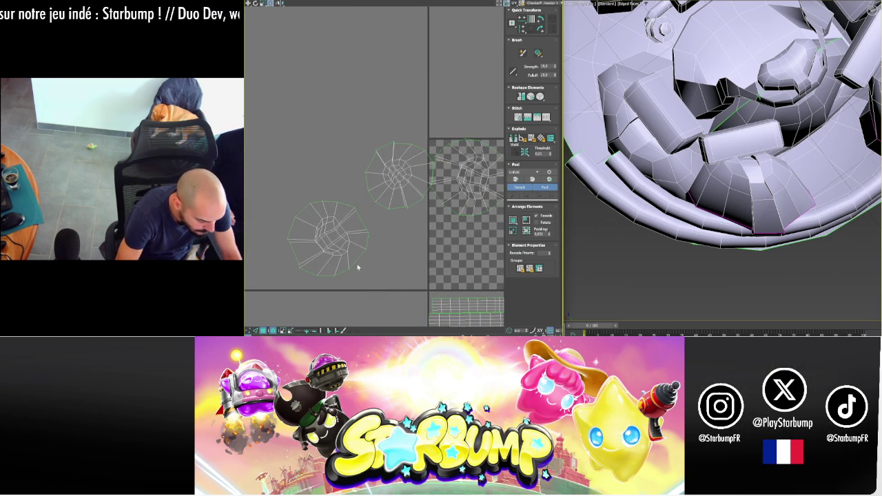
- Check the lower-left shell's bottom faces against the whole pod, then turn off see-through
click(321, 260)
mouse_move(765, 158)
alt+middle_down()
mouse_move(798, 130)
mouse_move(788, 204)
mouse_move(729, 155)
alt+middle_up()
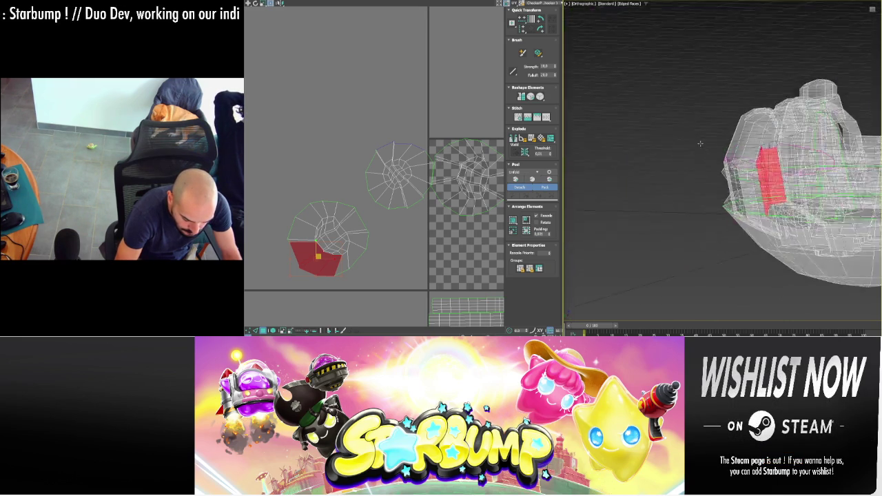
click(281, 181)
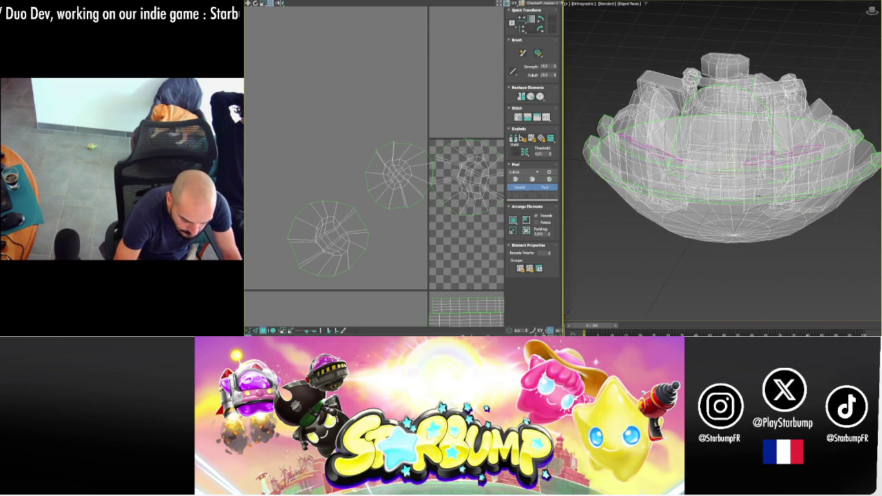
key(alt+x)
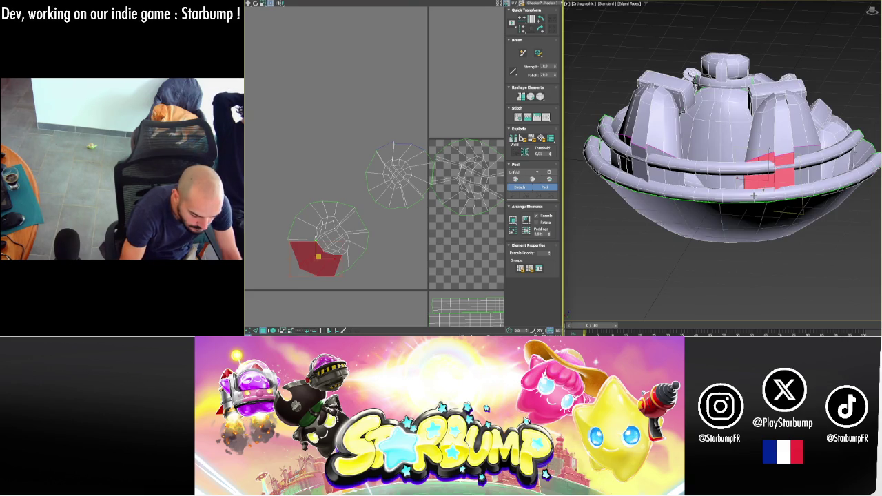
- Select the cockpit panel faces, undo their island move, and exit Expert Mode
click(755, 195)
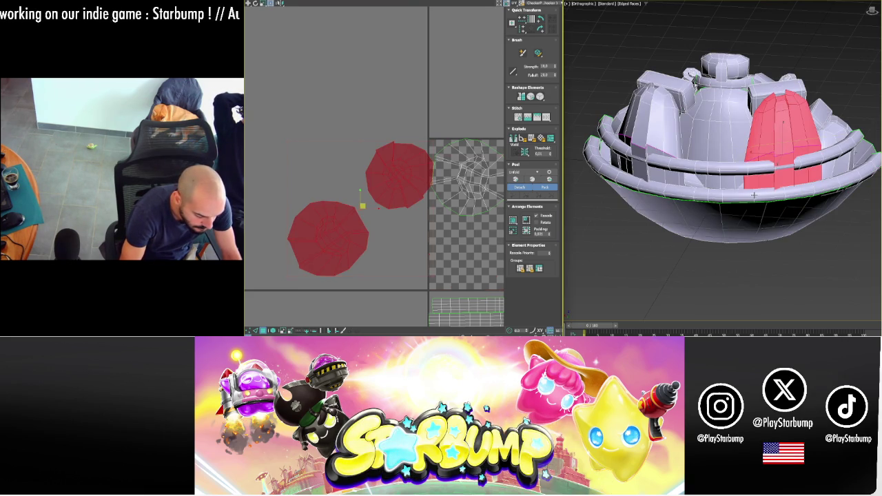
ctrl+click(754, 195)
middle_drag(390, 181, 380, 176)
key(ctrl+z)
key(ctrl+z)
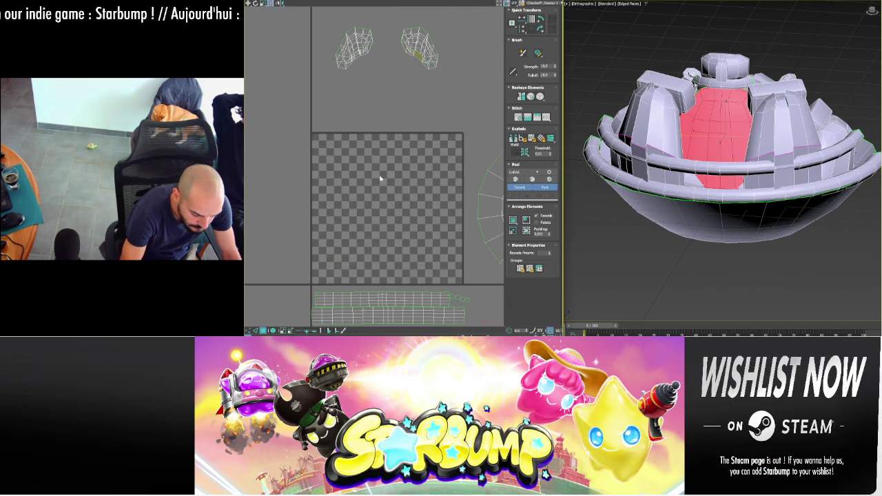
click(784, 147)
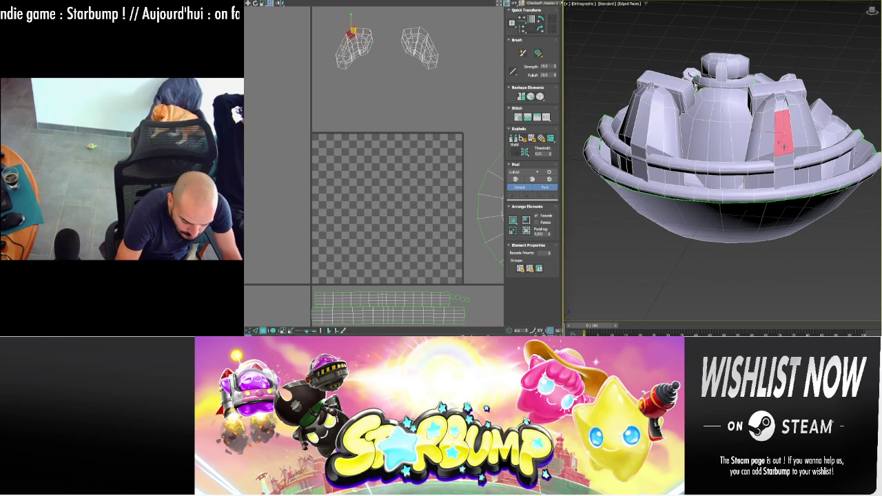
key(ctrl+x)
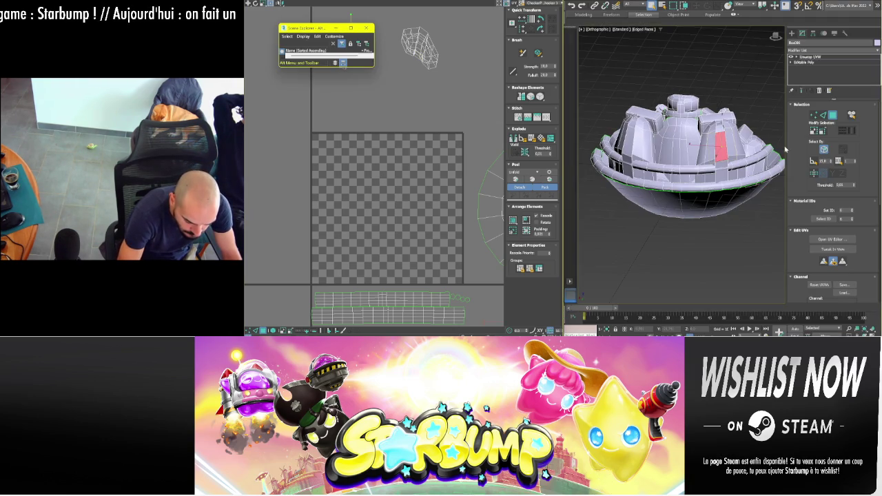
- Delete the Unwrap UVW modifier and go to Polygon level with a maximized viewport
right_click(799, 81)
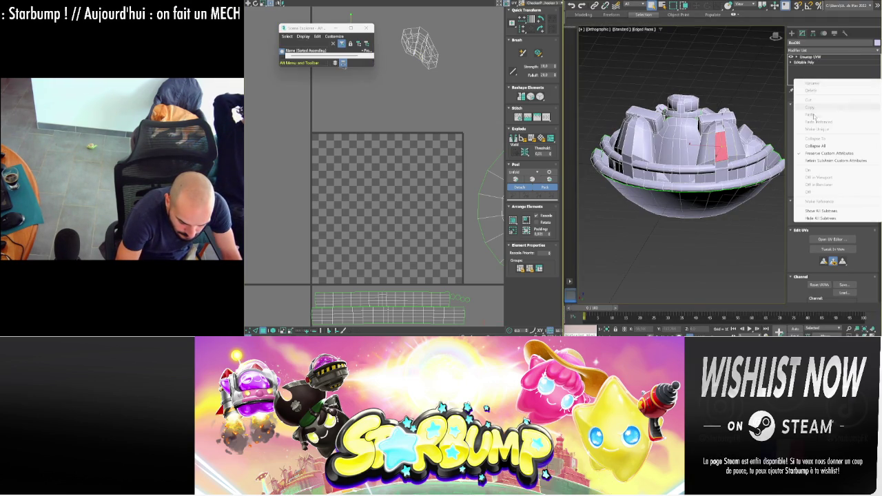
click(824, 146)
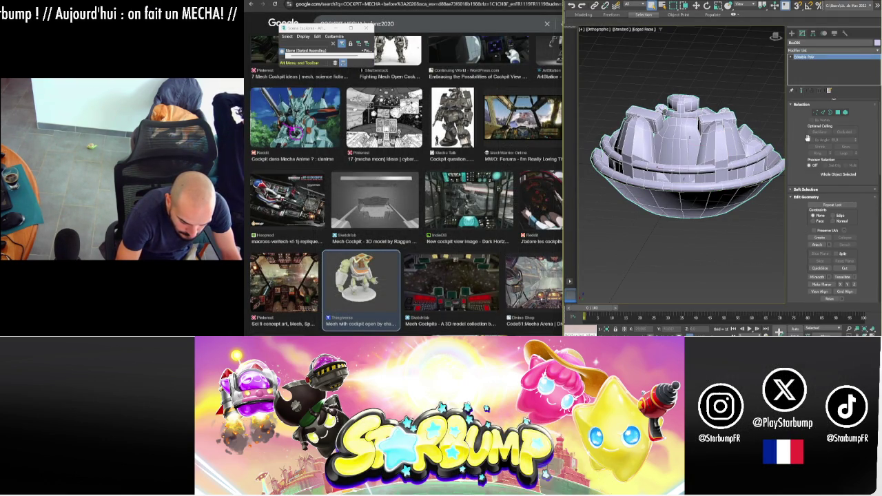
click(846, 112)
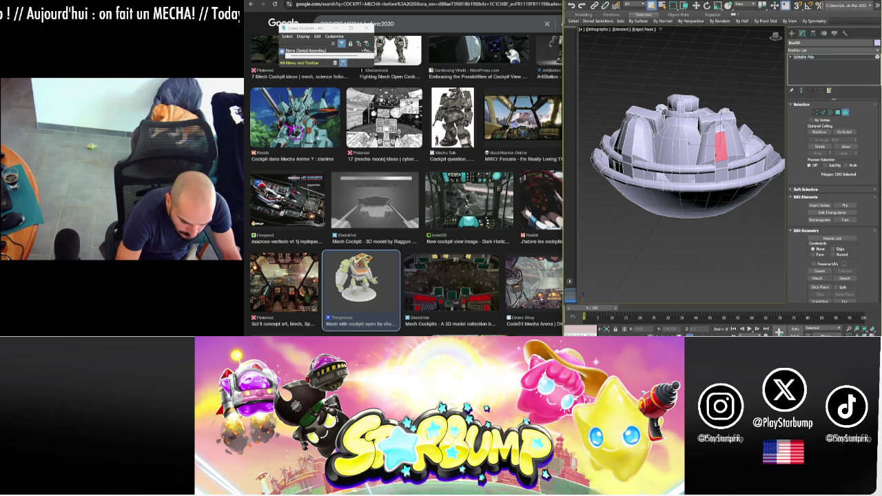
key(super+Up)
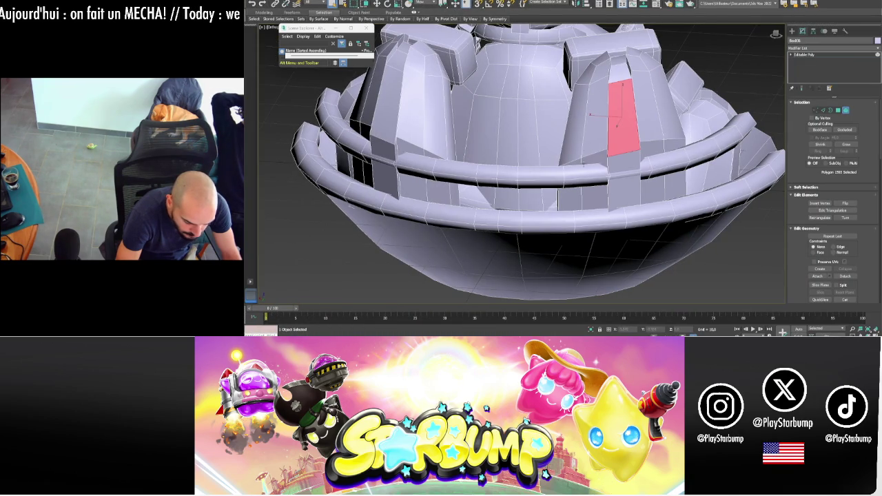
- Select the bowl hull and its upper and lower rings, then Hide Selected
double_click(557, 235)
ctrl+double_click(552, 220)
ctrl+double_click(551, 169)
scroll(792, 250, down, 3)
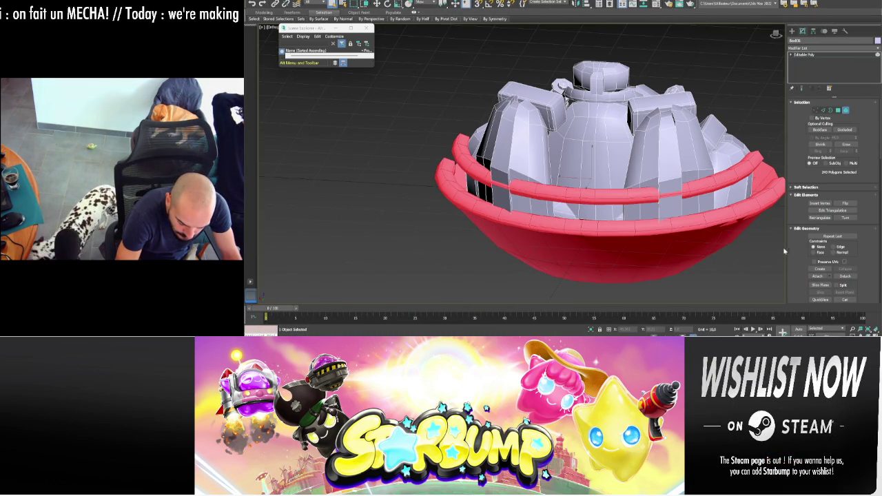
drag(763, 243, 750, 244)
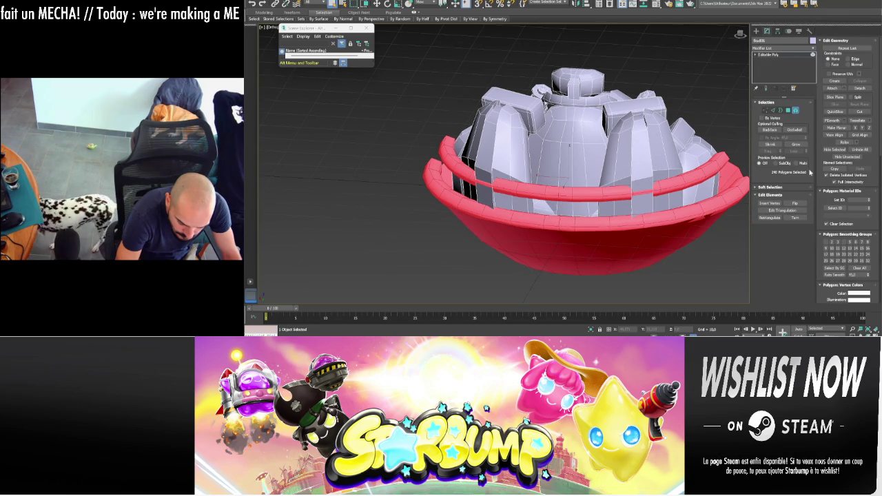
click(835, 150)
alt+middle_drag(586, 179, 586, 131)
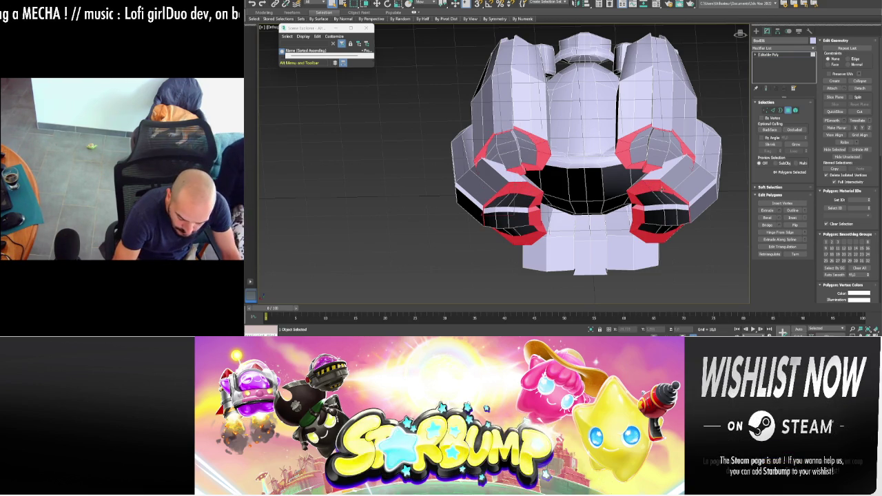
- Delete the selected inner ring polygons, then the four pod cap elements
key(alt+x)
key(alt+x)
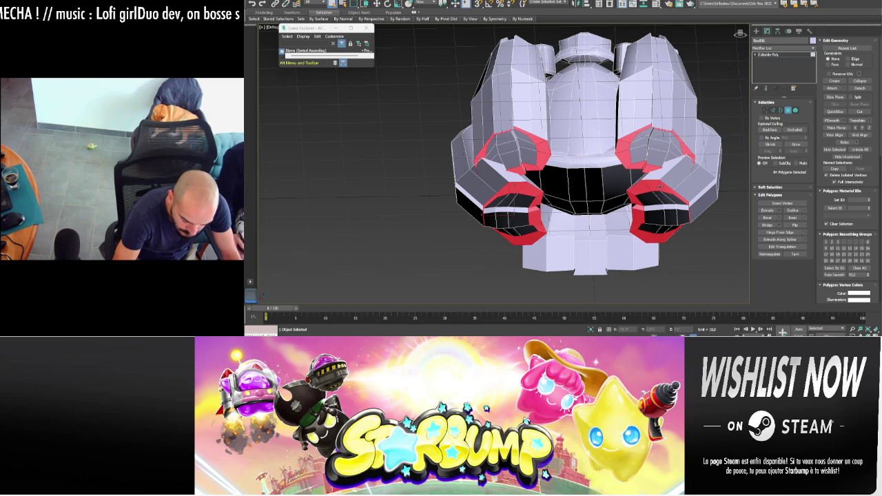
key(Delete)
key(5)
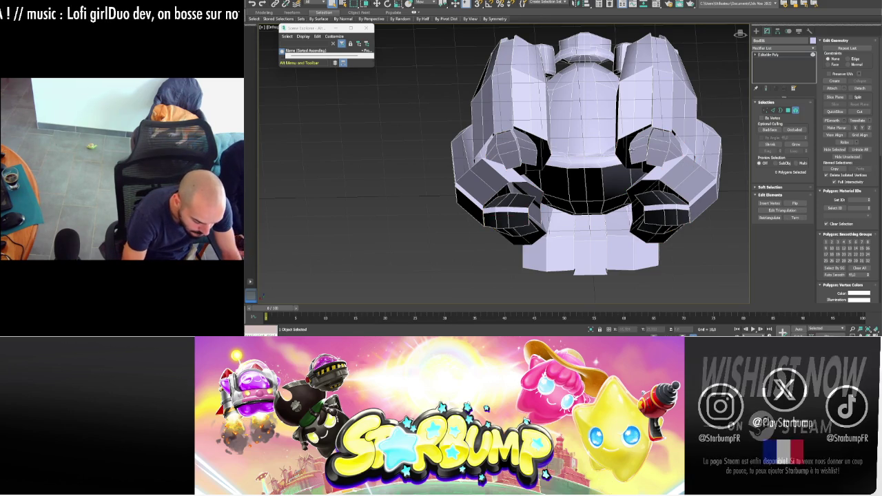
ctrl+click(661, 213)
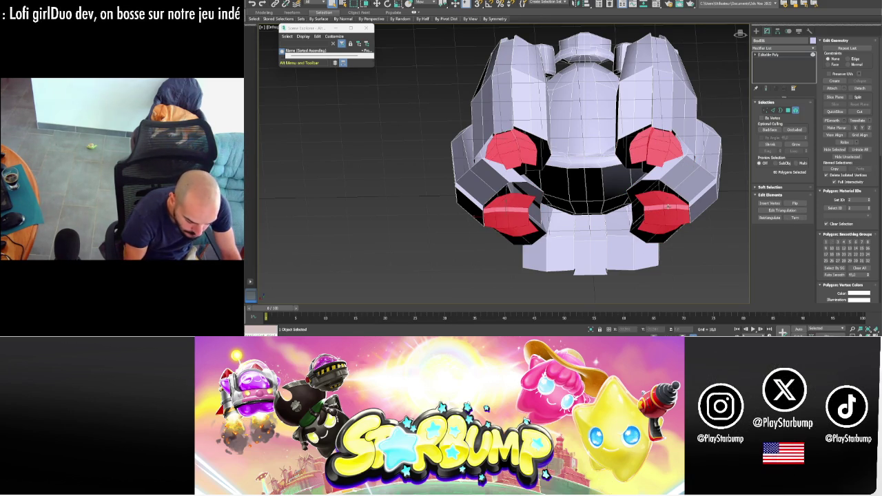
key(Delete)
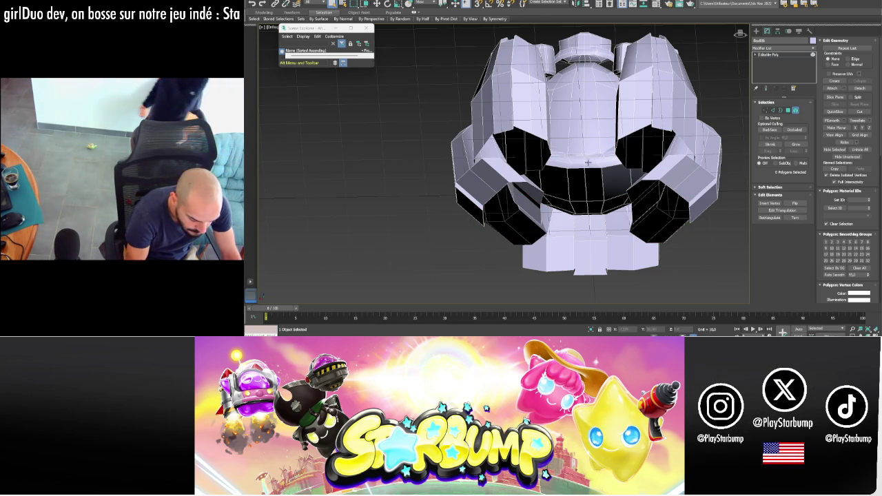
mouse_move(643, 189)
alt+middle_down()
mouse_move(587, 195)
mouse_move(609, 166)
alt+middle_up()
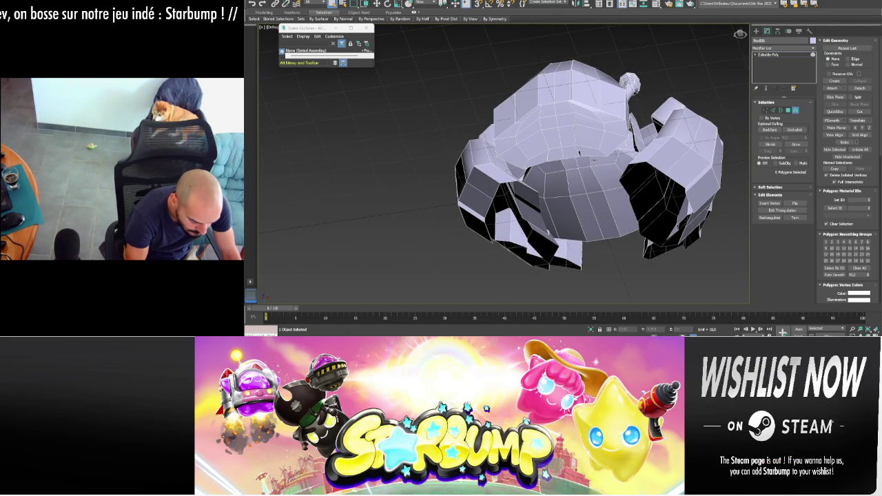
- Delete the inner floor ring polygons and the inner dome element
key(4)
click(593, 160)
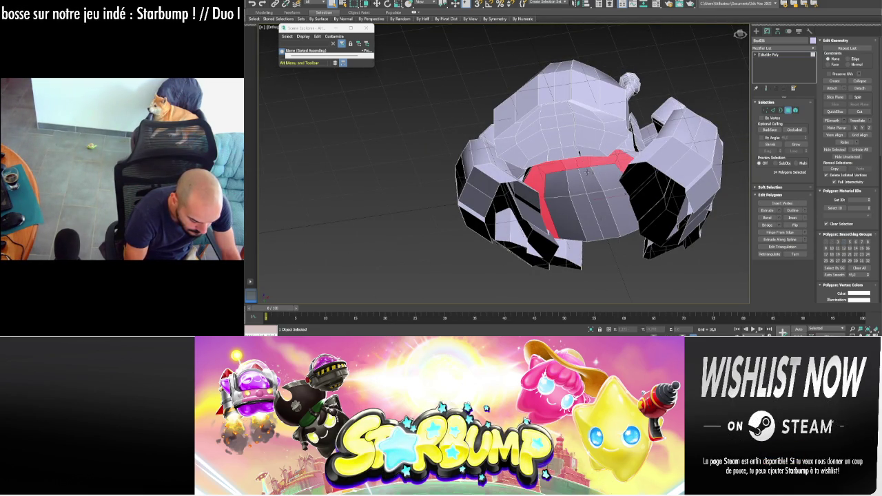
key(alt+x)
alt+middle_drag(586, 171, 601, 197)
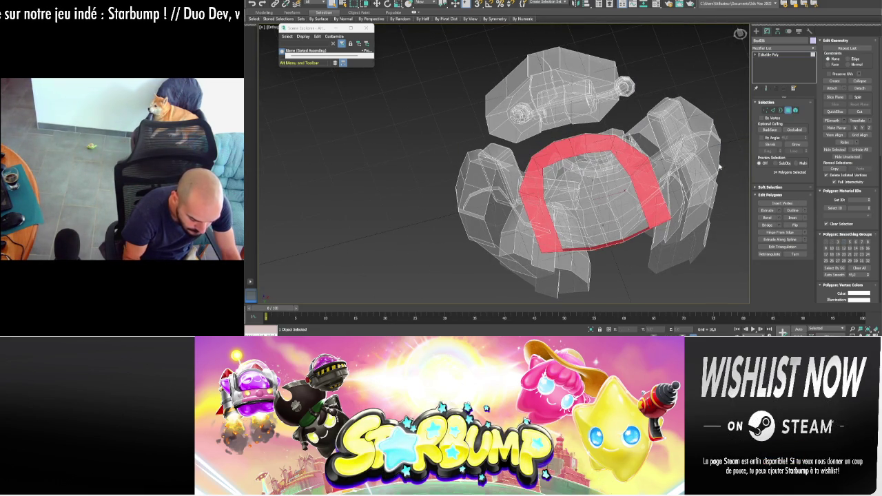
key(Delete)
key(5)
click(586, 198)
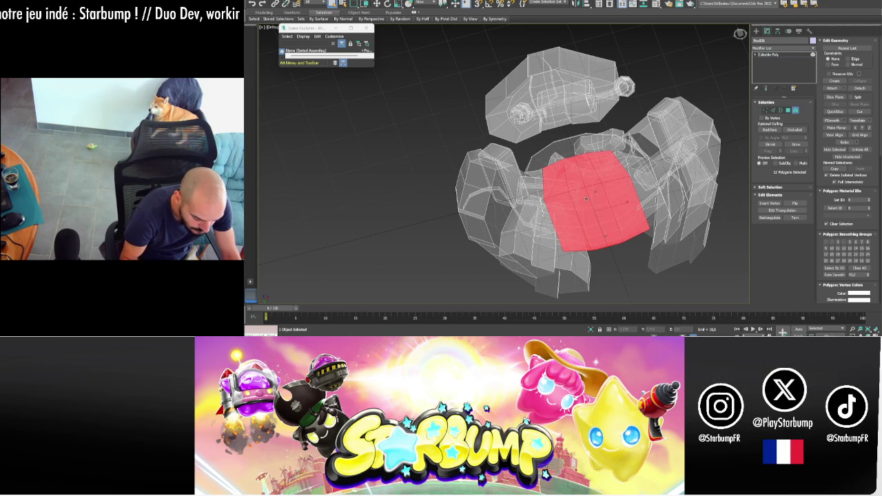
key(Delete)
key(alt+x)
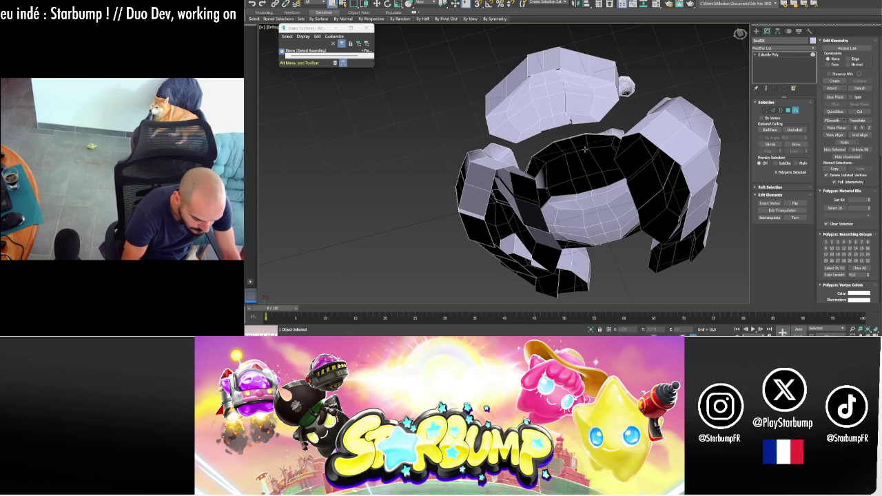
- Delete the band of polygons around the hat top, then the hat's cap element
click(596, 86)
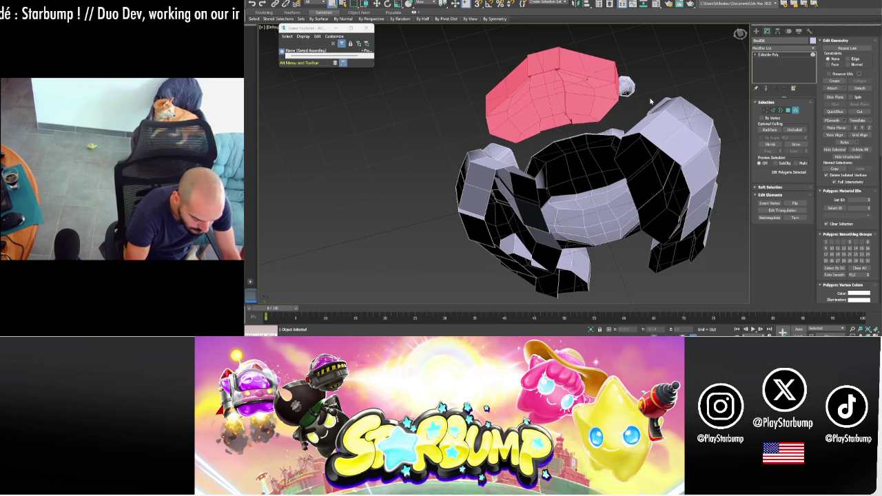
key(4)
click(596, 86)
shift+click(601, 91)
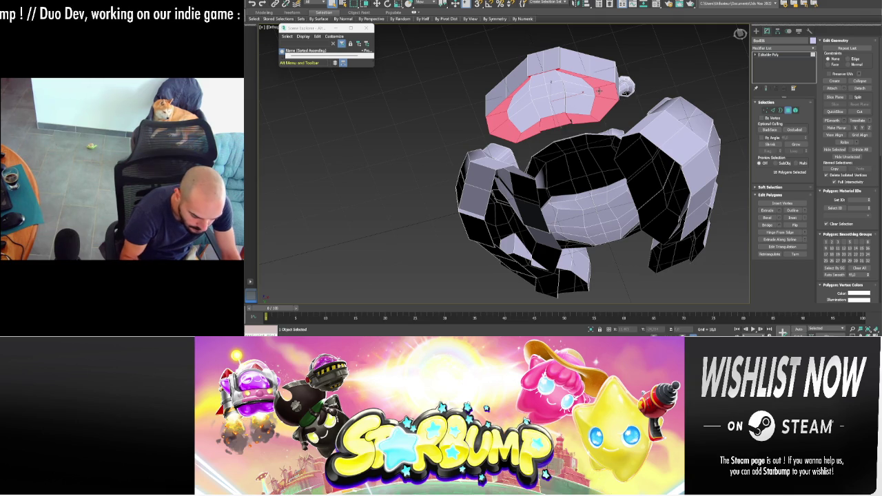
key(Delete)
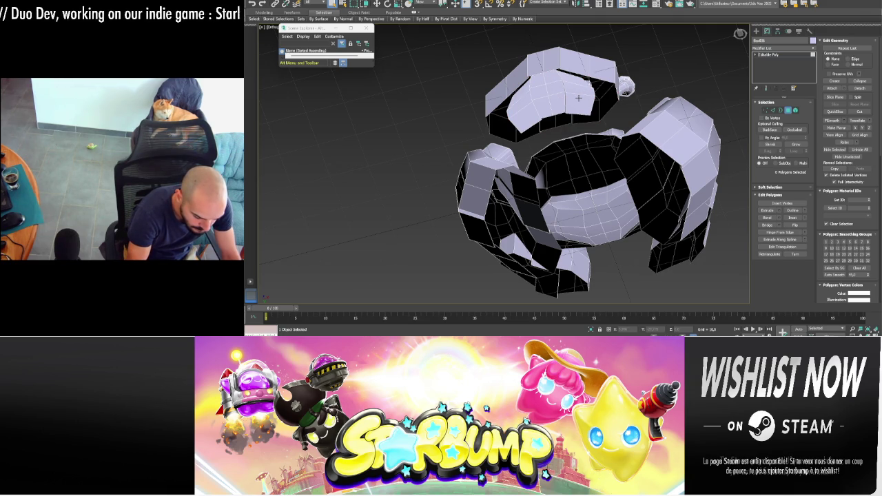
key(5)
click(579, 98)
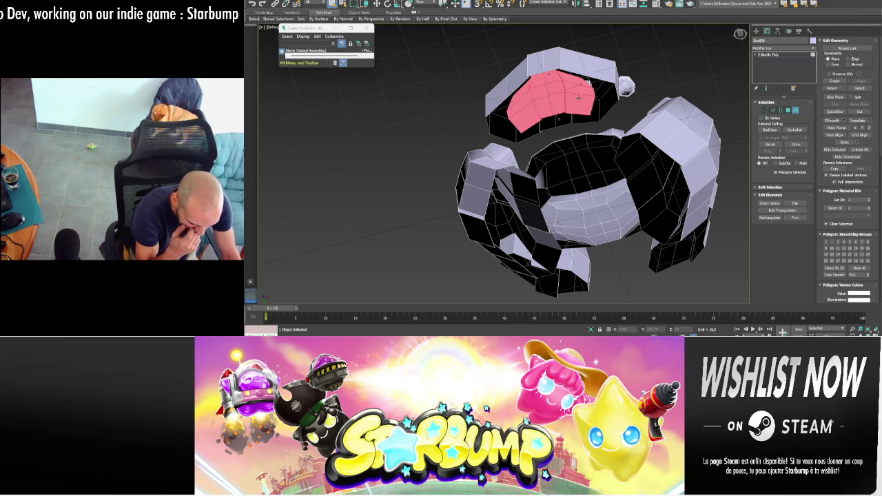
key(Delete)
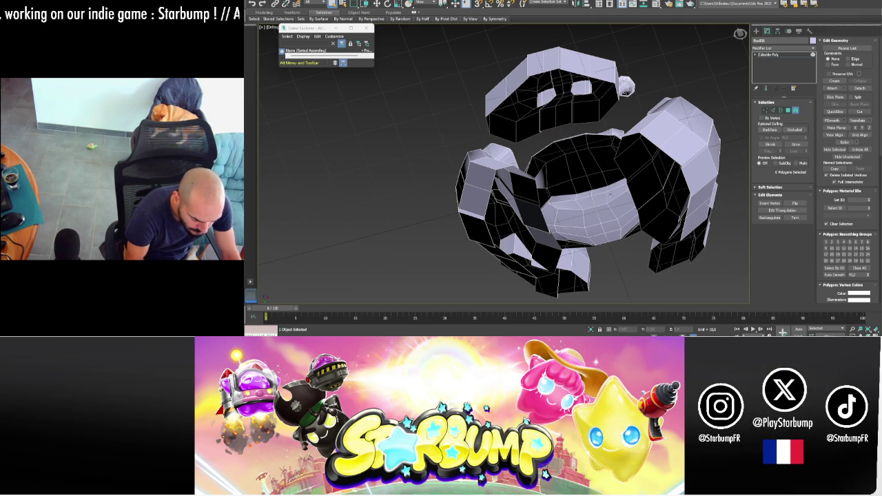
- Grow the seat polygon selection, then Unhide All to bring back the bowl hull
key(alt+u)
alt+middle_drag(630, 218, 620, 190)
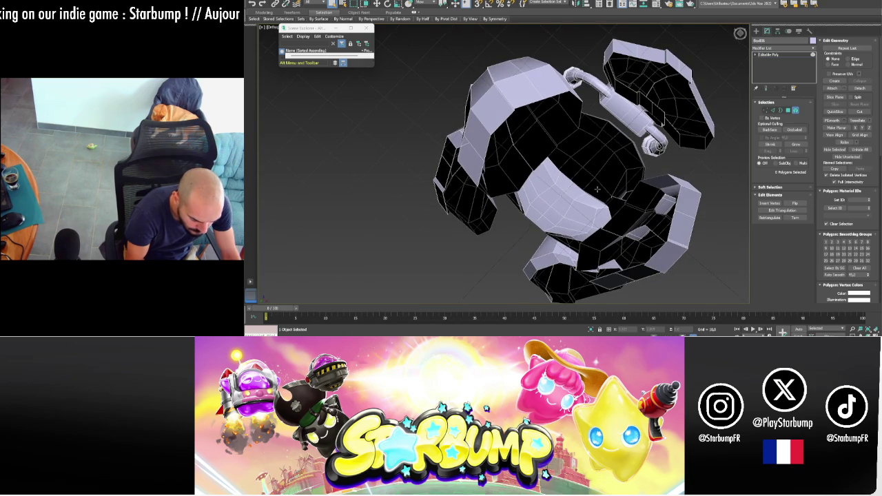
key(4)
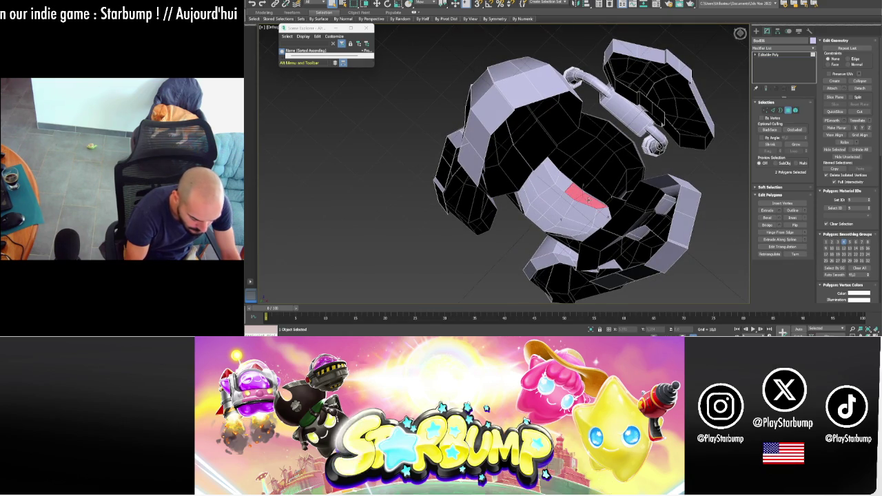
key(ctrl+Page_Up)
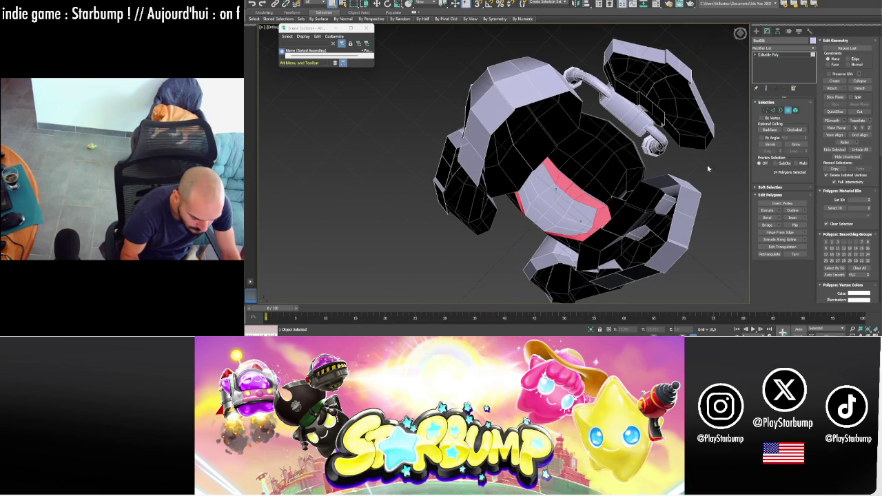
key(5)
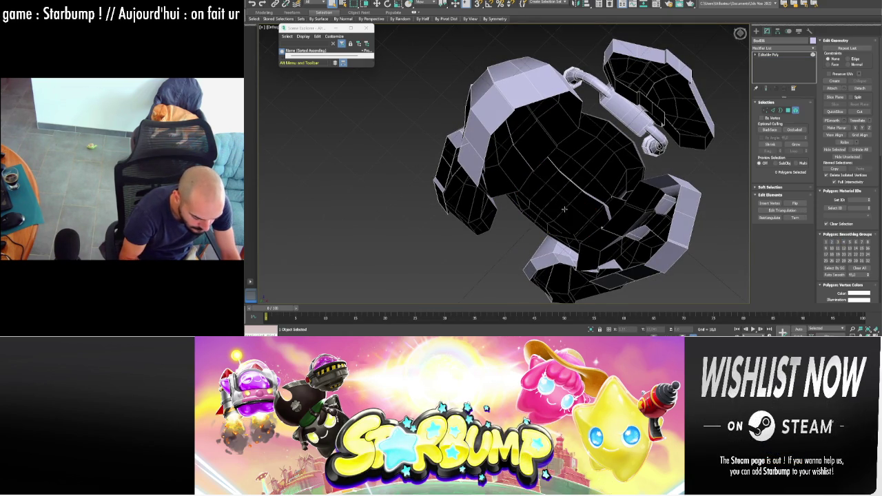
mouse_move(575, 178)
alt+middle_down()
mouse_move(624, 205)
mouse_move(624, 235)
mouse_move(624, 166)
alt+middle_up()
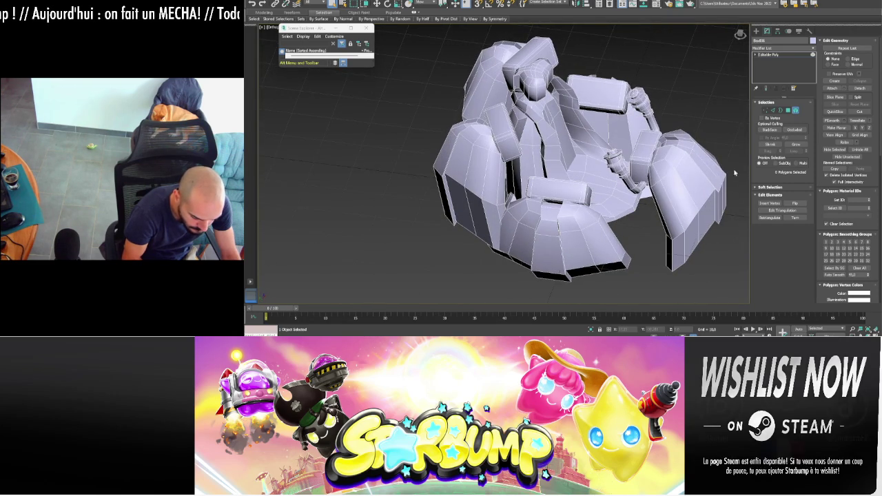
click(860, 150)
mouse_move(710, 193)
alt+middle_down()
mouse_move(710, 228)
mouse_move(712, 191)
alt+middle_up()
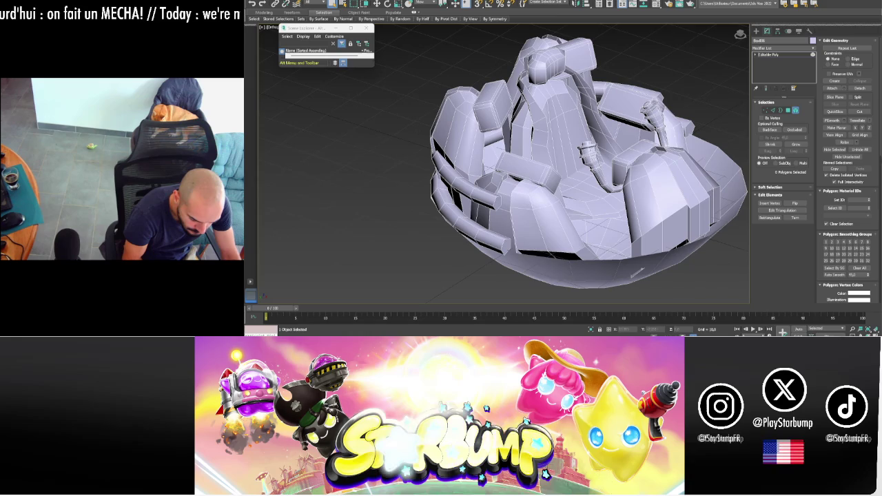
- Inspect the bowl's underside borders in see-through mode from low angles
key(3)
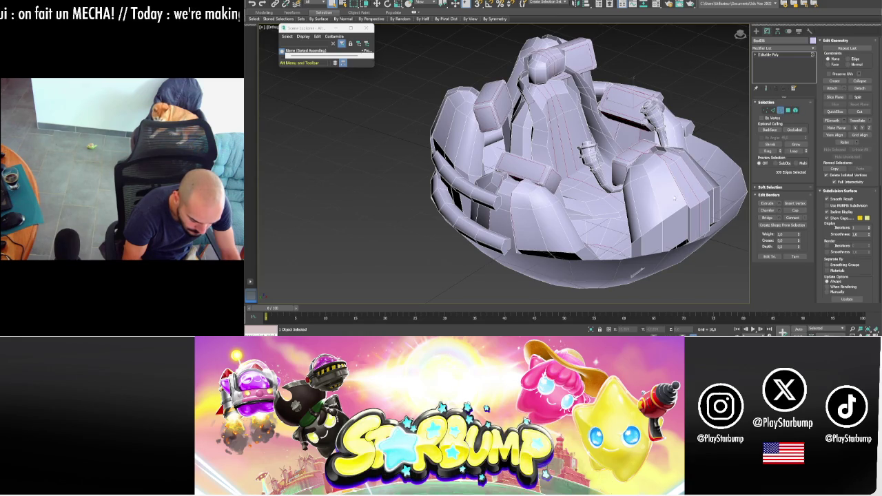
mouse_move(612, 217)
alt+middle_down()
mouse_move(577, 223)
mouse_move(601, 236)
alt+middle_up()
key(alt+x)
key(alt+x)
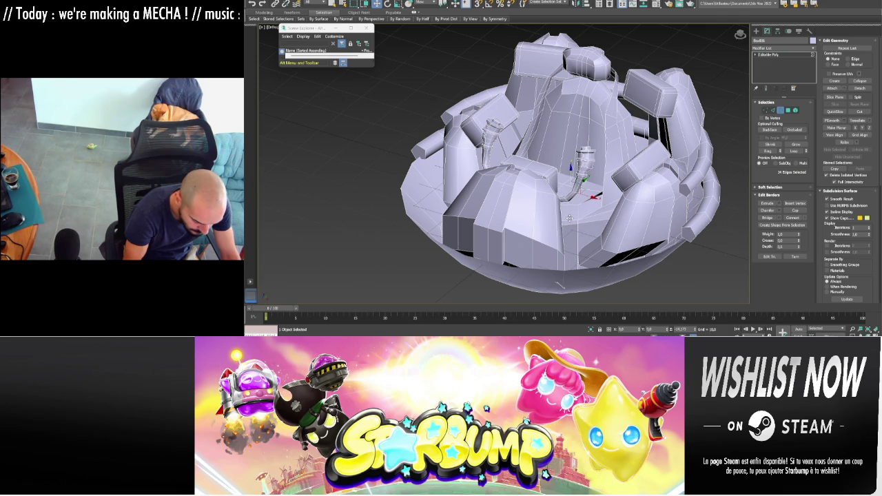
mouse_move(635, 215)
alt+middle_down()
mouse_move(588, 194)
mouse_move(540, 200)
mouse_move(571, 215)
alt+middle_up()
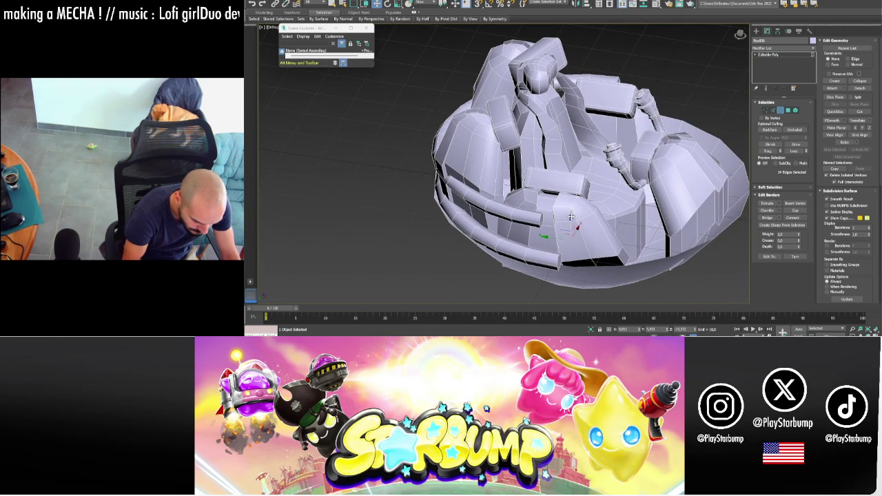
alt+middle_drag(578, 243, 618, 238)
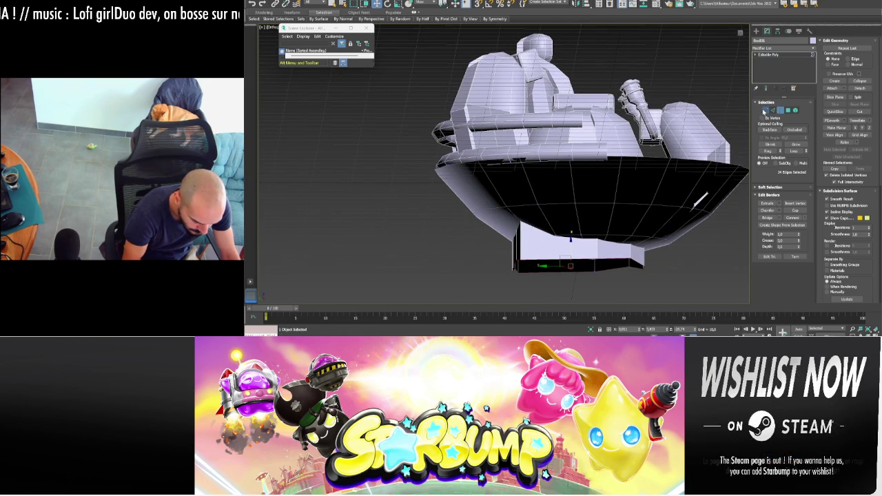
- Raise the selected pod vertices, clear the selection, and return to Editable Poly level
click(766, 111)
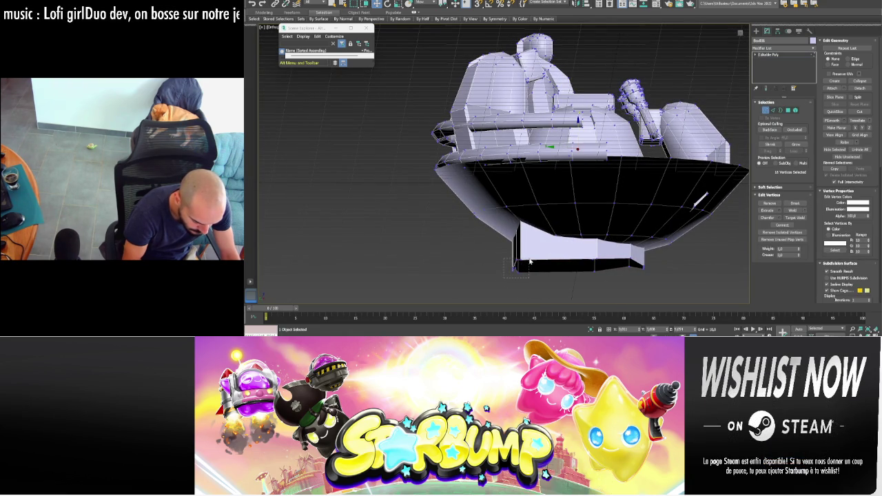
key(alt+x)
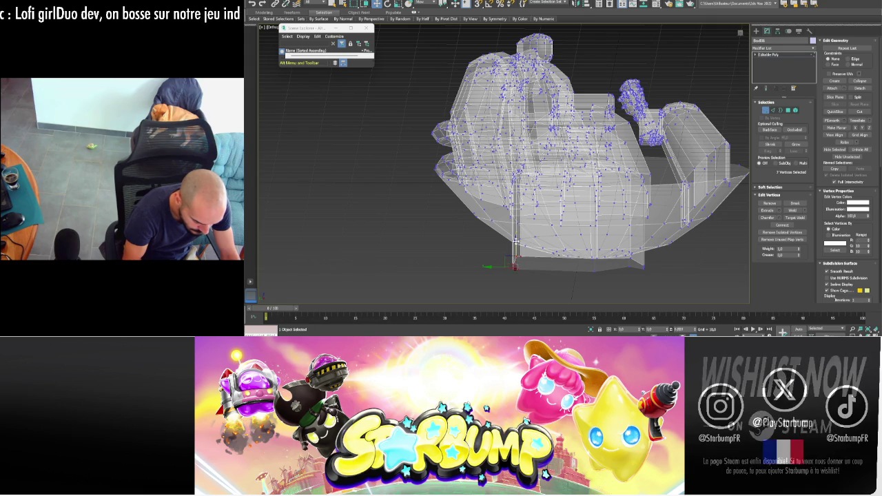
drag(515, 247, 495, 258)
key(alt+x)
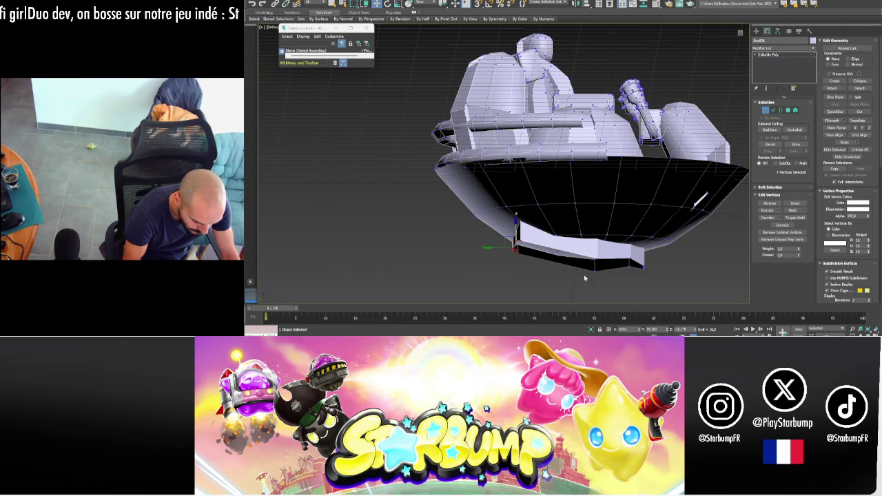
alt+middle_drag(645, 262, 685, 228)
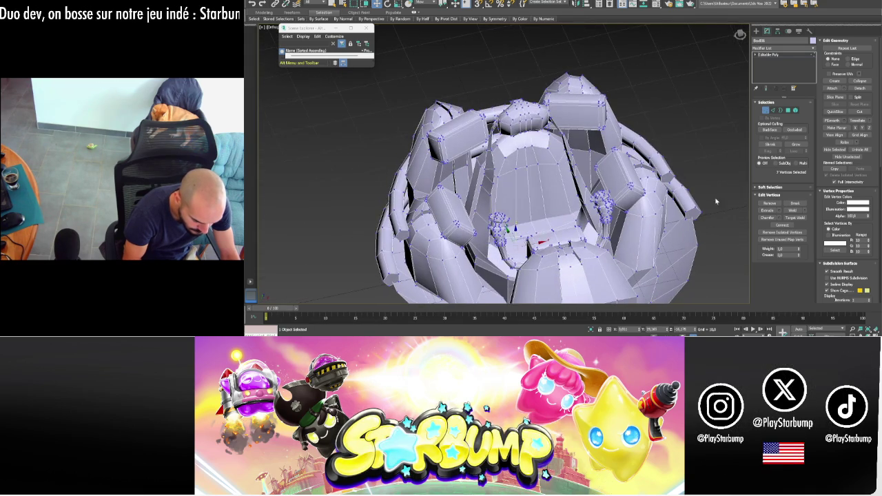
click(715, 122)
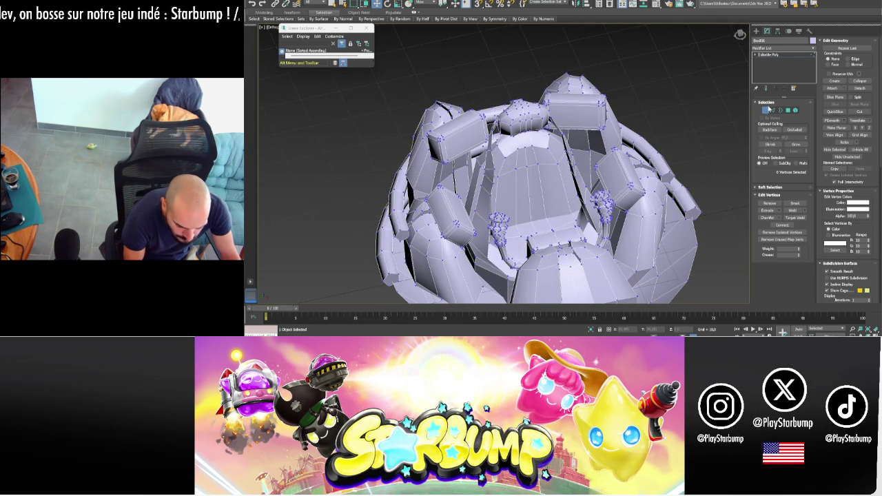
click(768, 55)
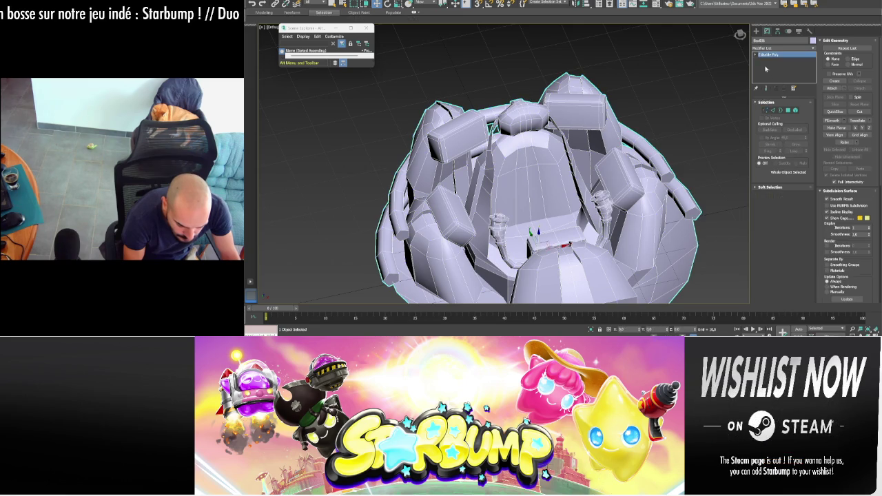
- Add Unwrap UVW to the pod and open the UV editor beside a maximized viewport
click(761, 49)
key(u)
key(Return)
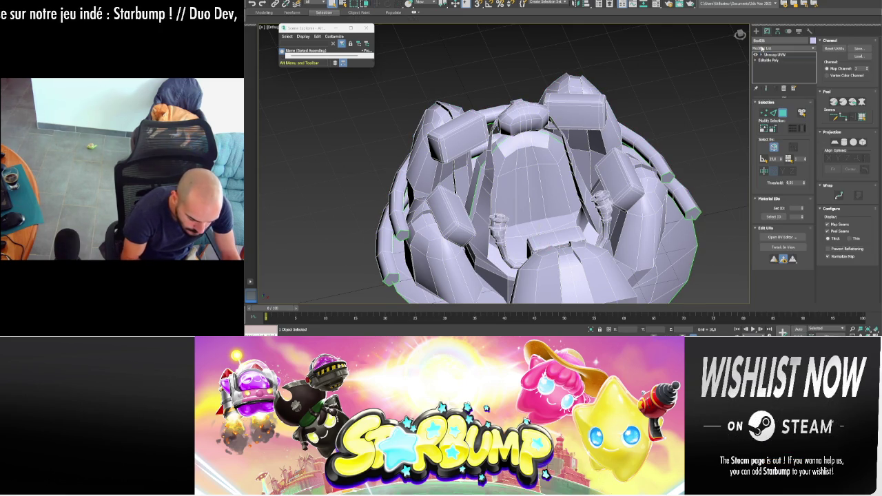
click(784, 238)
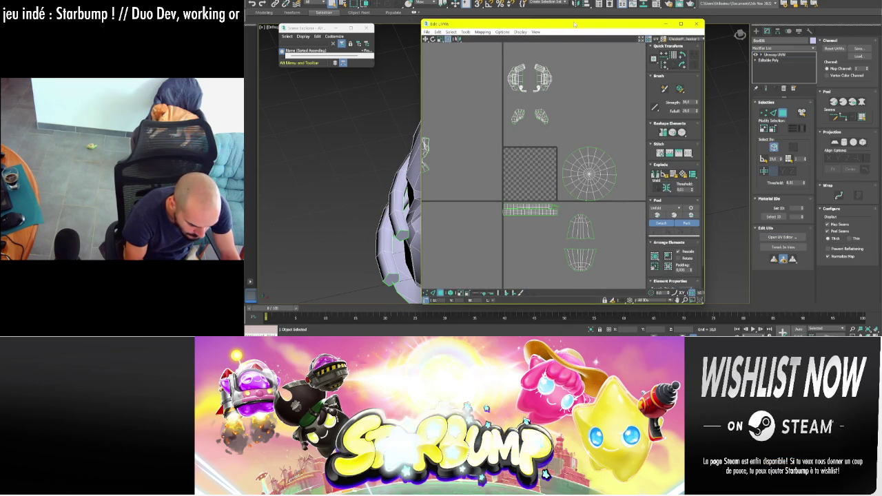
drag(575, 22, 245, 34)
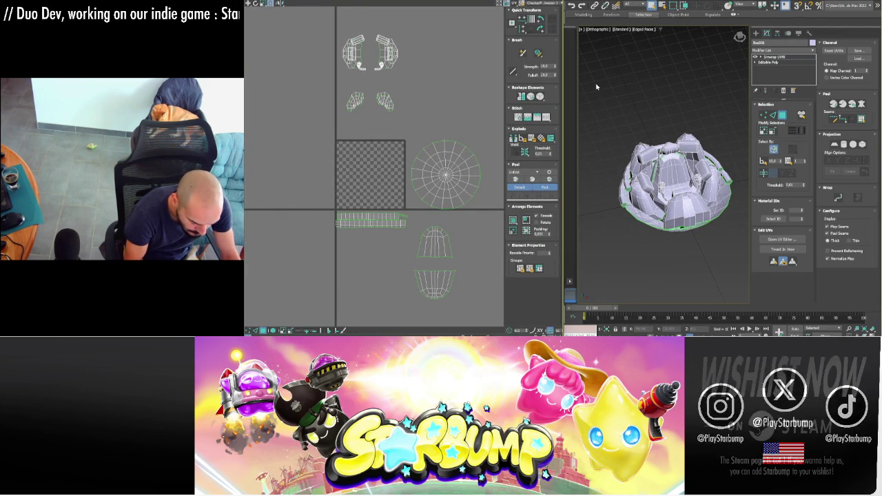
key(ctrl+x)
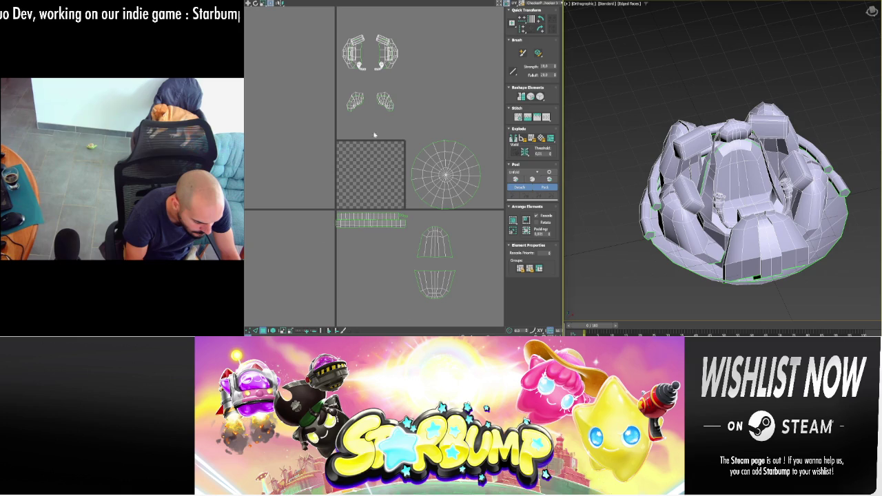
- Select the two top box shells and move them right and down
scroll(395, 72, up, 5)
scroll(395, 71, up, 3)
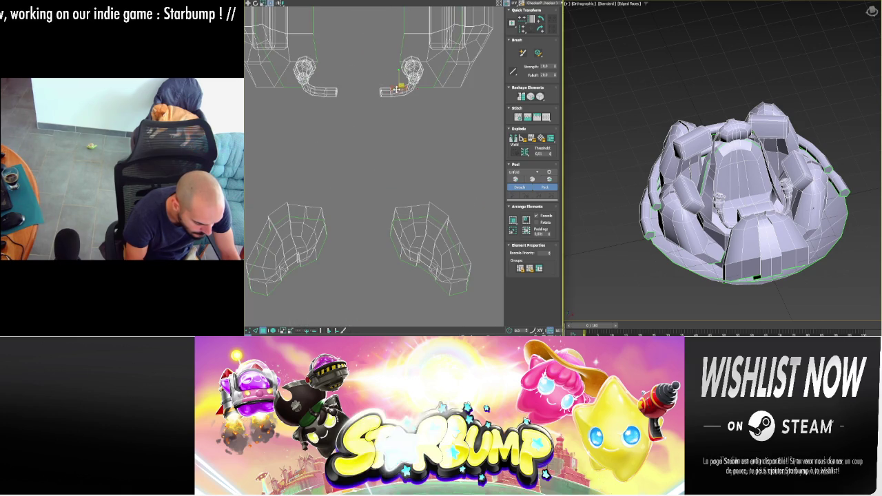
click(396, 89)
scroll(338, 88, down, 4)
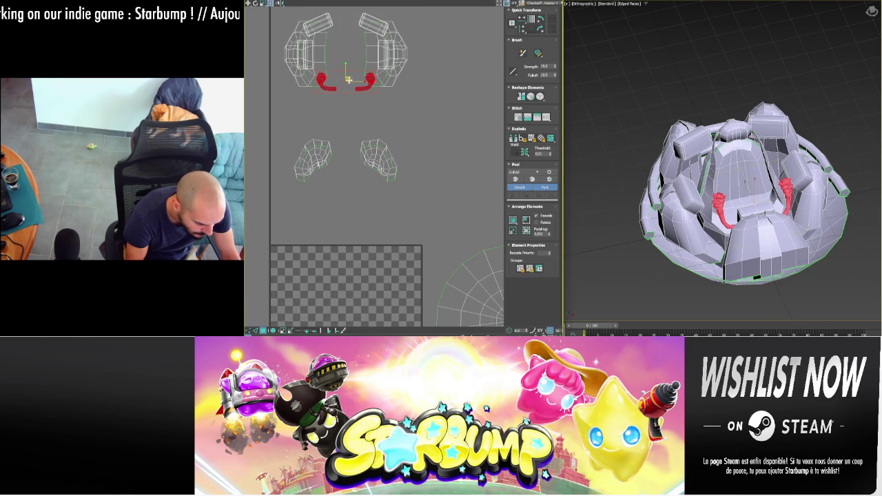
click(366, 24)
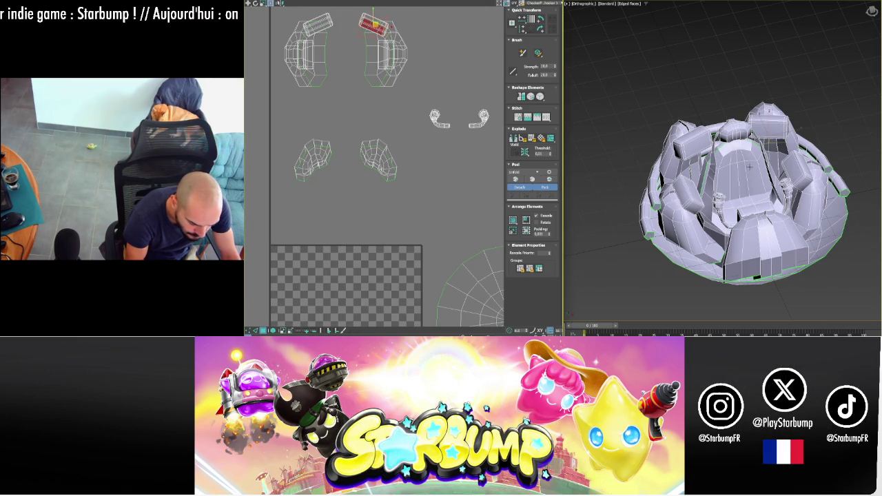
ctrl+click(317, 25)
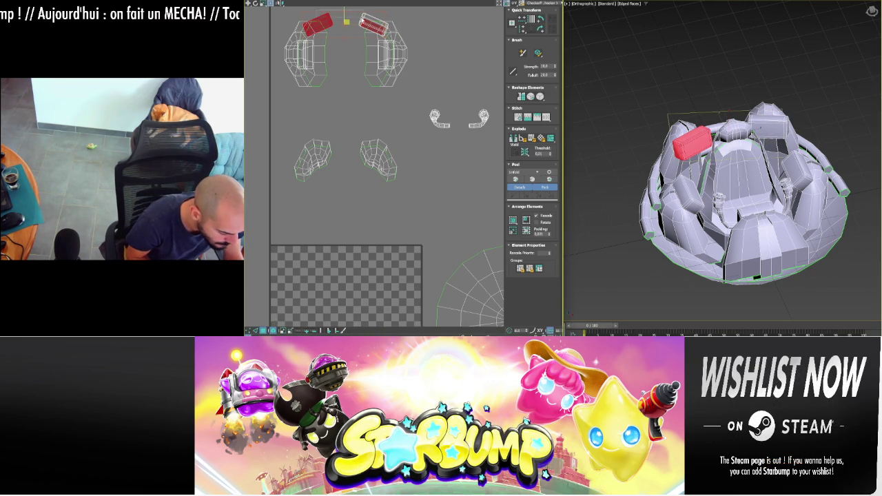
ctrl+click(363, 18)
drag(349, 21, 486, 59)
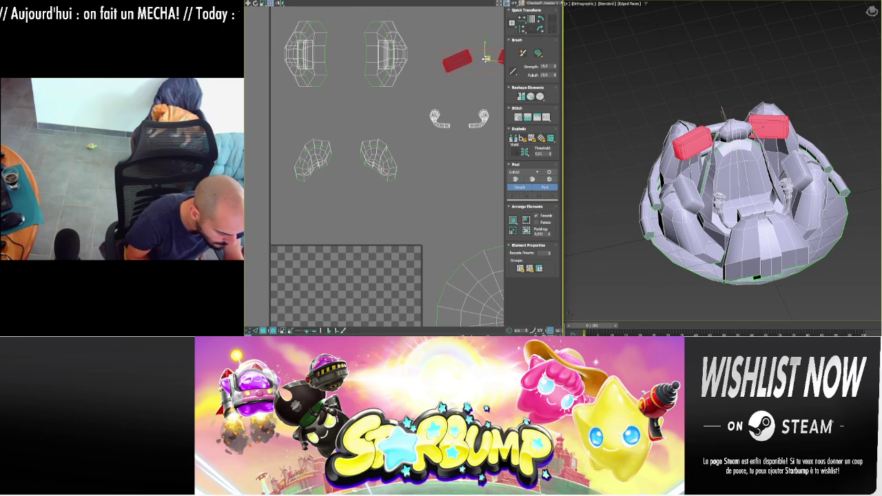
- Move the two small top shells off to the right
click(371, 76)
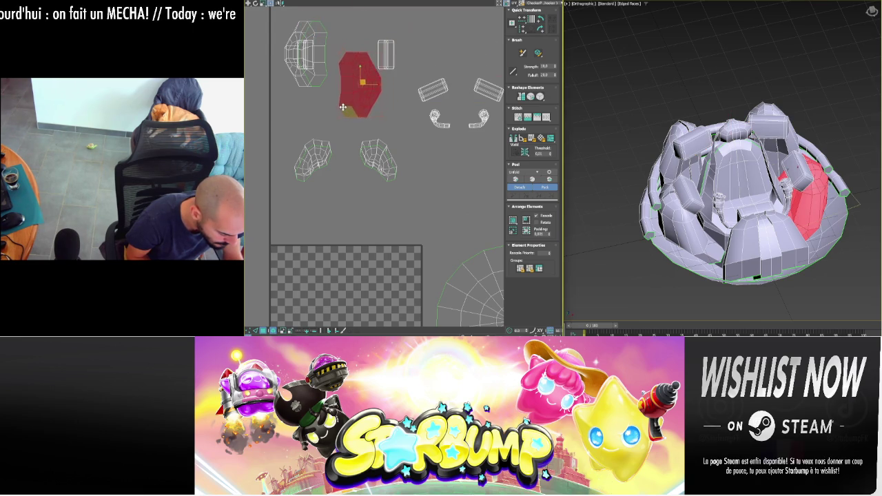
click(310, 82)
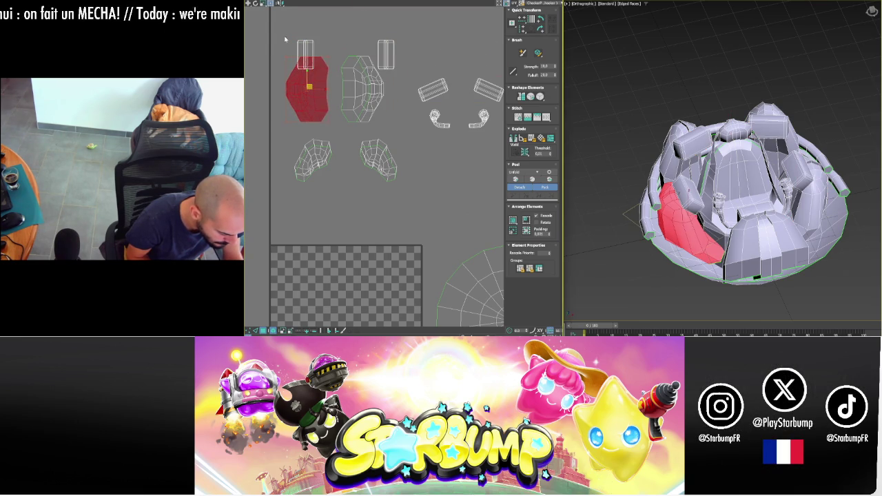
drag(434, 41, 434, 43)
drag(367, 51, 483, 53)
middle_drag(382, 130, 426, 106)
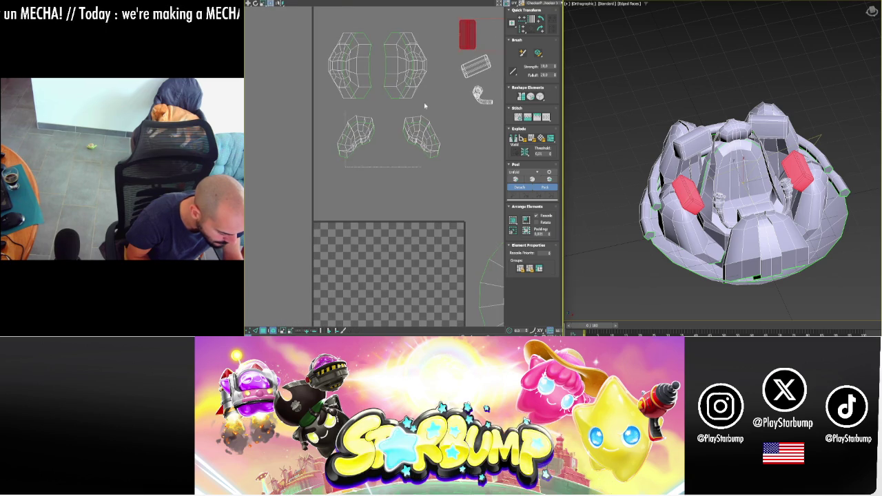
- Re-peel the four large side shells flat and move them below the strip shell
drag(324, 27, 465, 131)
click(515, 179)
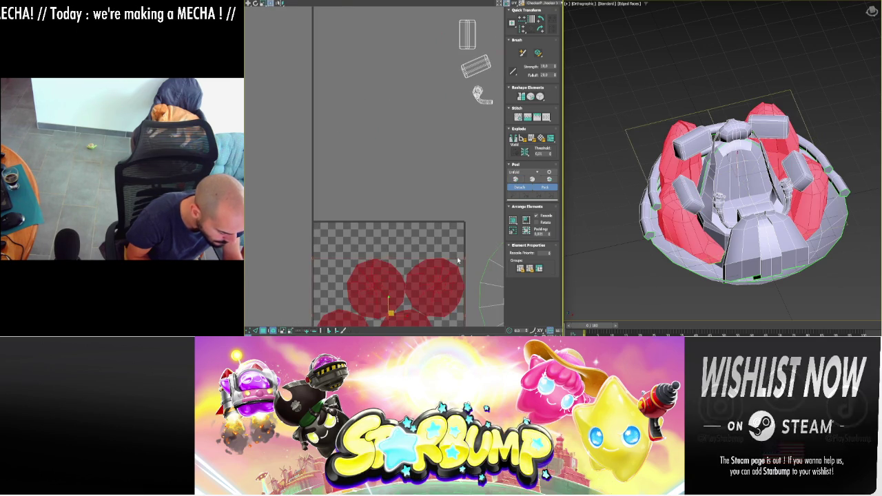
scroll(418, 103, down, 3)
drag(401, 162, 394, 196)
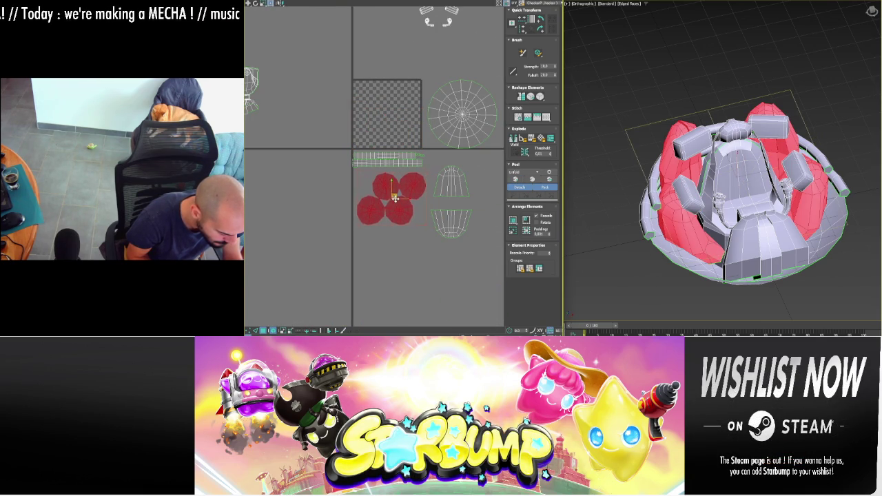
click(452, 180)
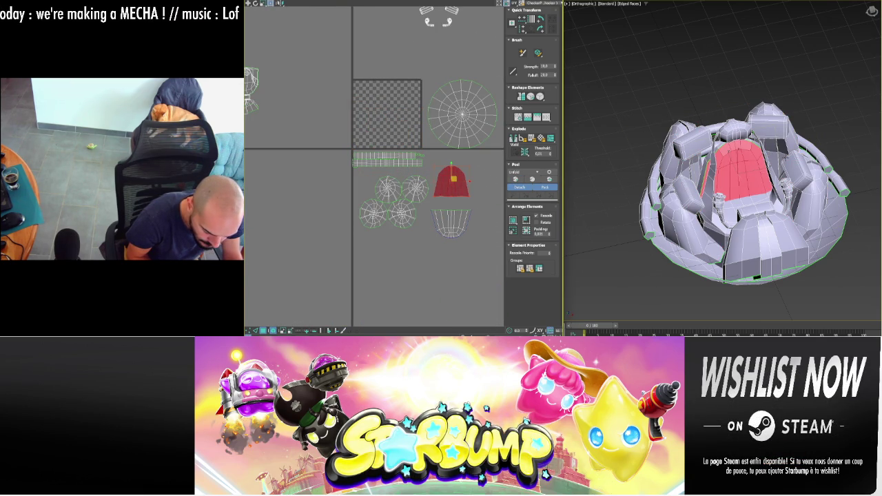
key(alt+x)
mouse_move(759, 186)
alt+middle_down()
mouse_move(758, 220)
mouse_move(860, 185)
alt+middle_up()
key(alt+x)
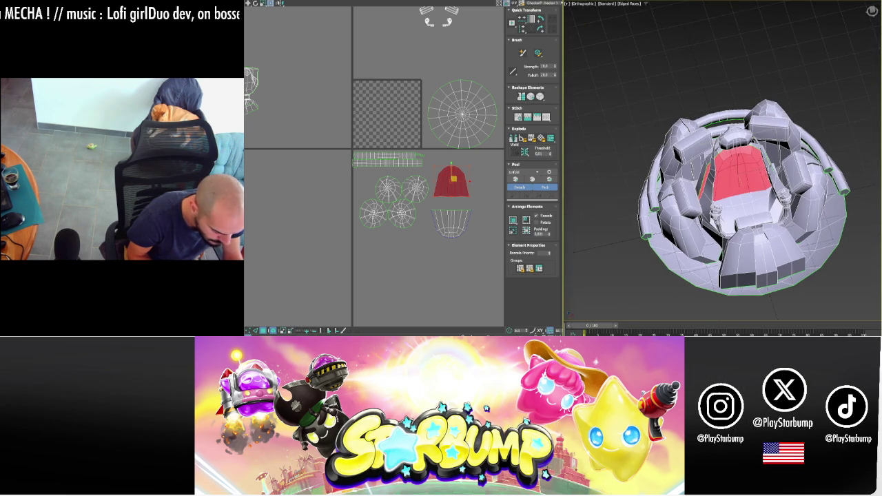
- Move the floor island to the right and select the lower-left island
middle_drag(352, 62, 455, 118)
click(368, 138)
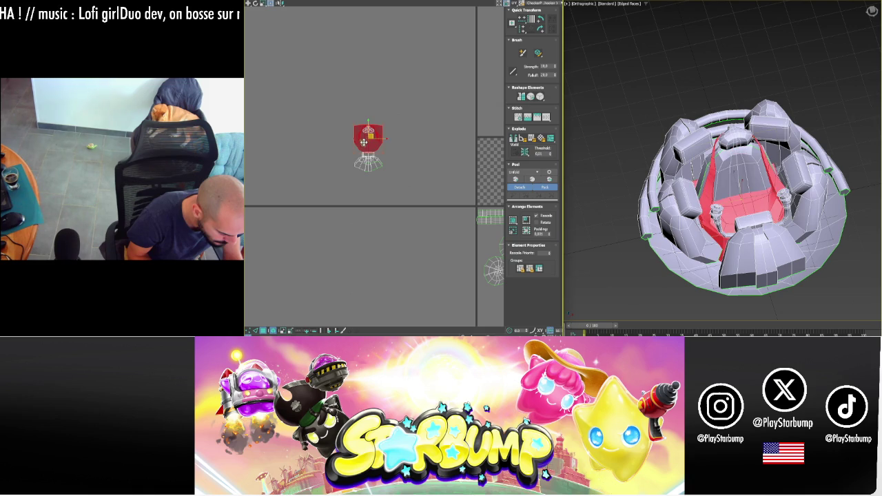
drag(370, 135, 420, 142)
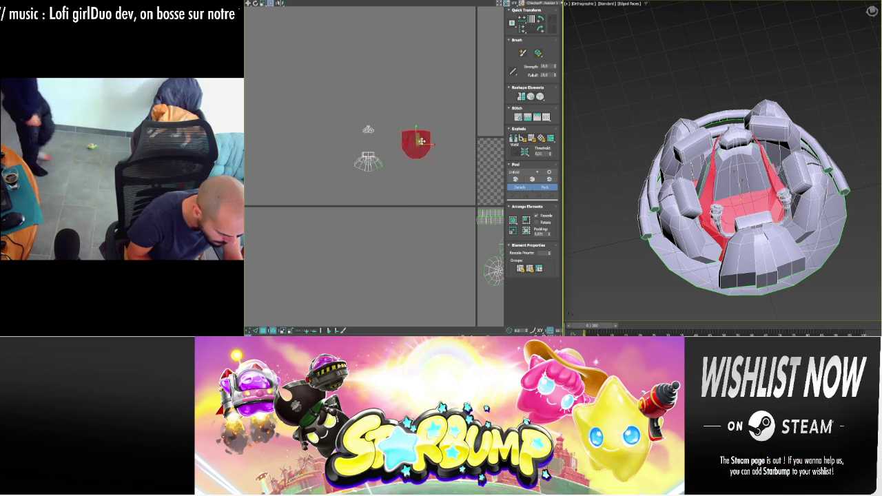
alt+middle_drag(776, 208, 736, 198)
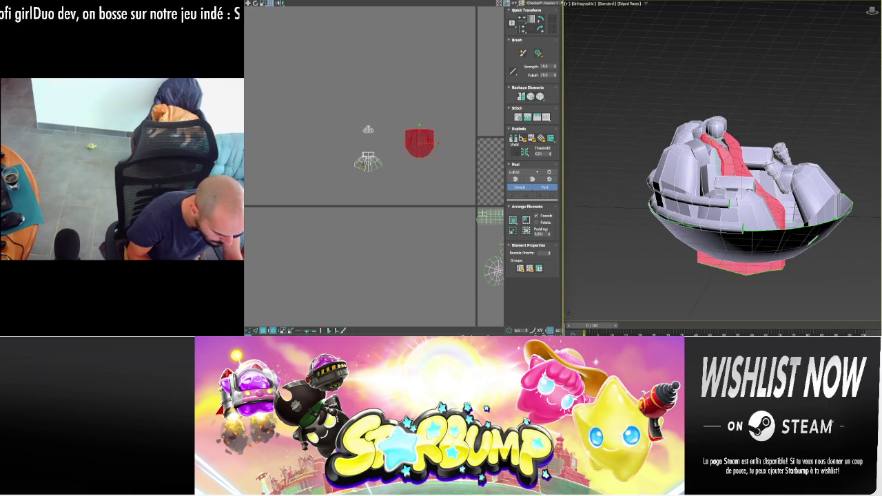
click(369, 161)
mouse_move(737, 198)
alt+middle_down()
mouse_move(752, 221)
mouse_move(767, 198)
mouse_move(812, 206)
mouse_move(765, 196)
alt+middle_up()
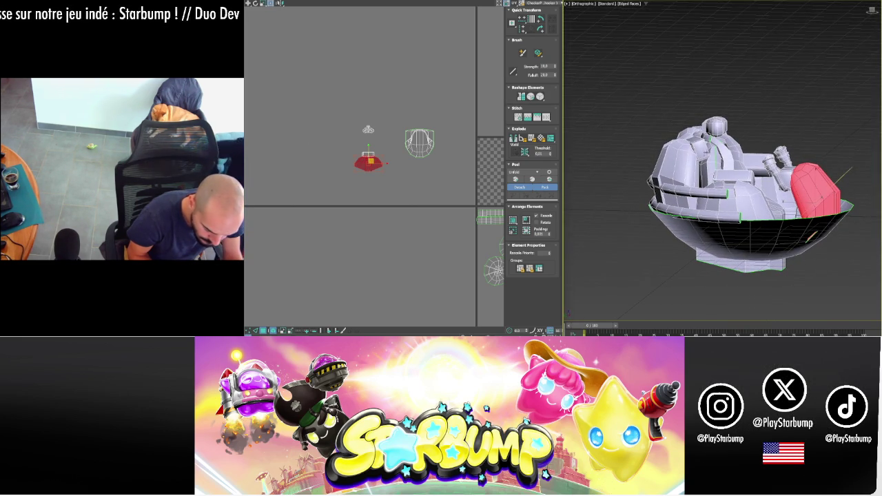
- Exit Expert Mode and delete the Unwrap UVW modifier from the pod's stack
key(alt+x)
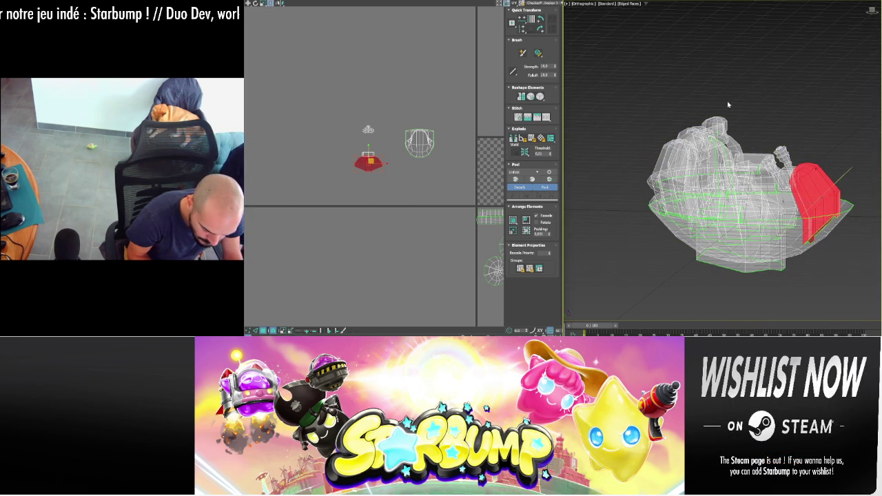
right_click(735, 102)
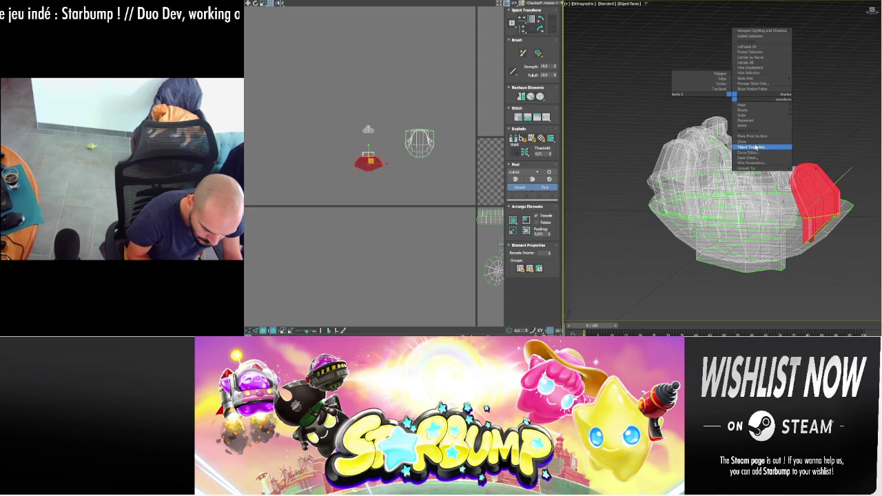
key(ctrl+x)
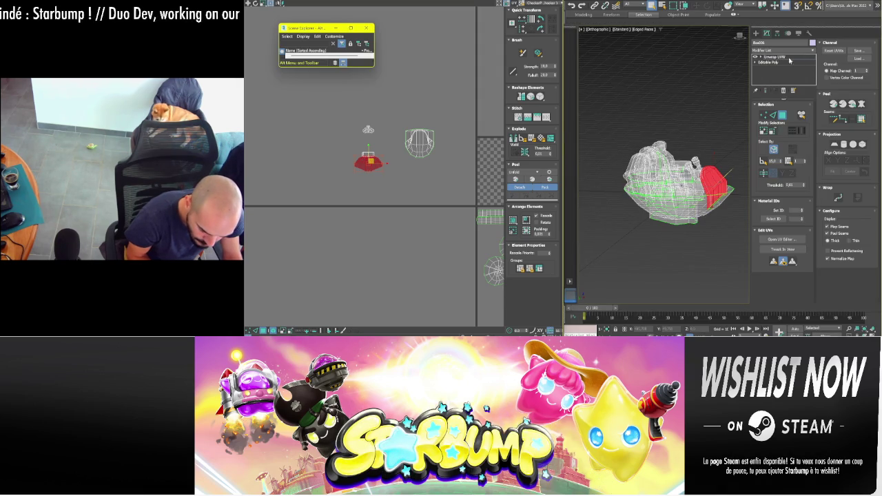
click(780, 78)
right_click(779, 86)
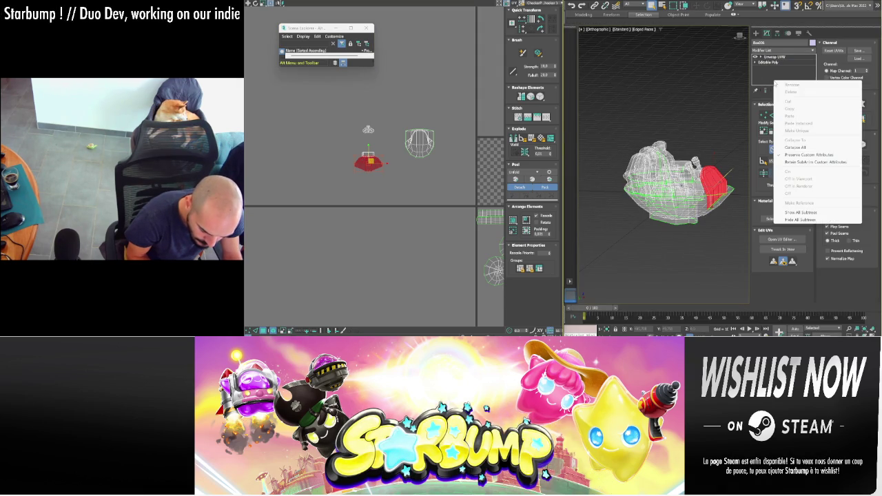
click(794, 151)
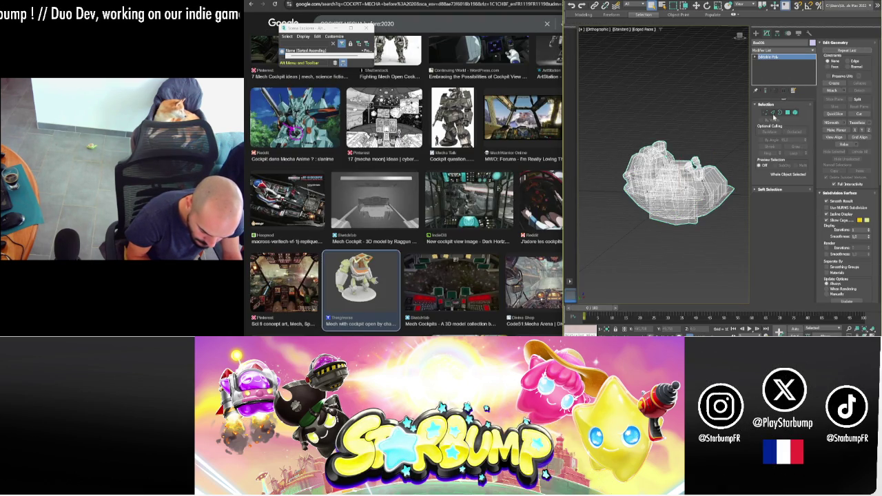
- Select the pod's open borders, inspect them from several angles, then deselect
click(779, 114)
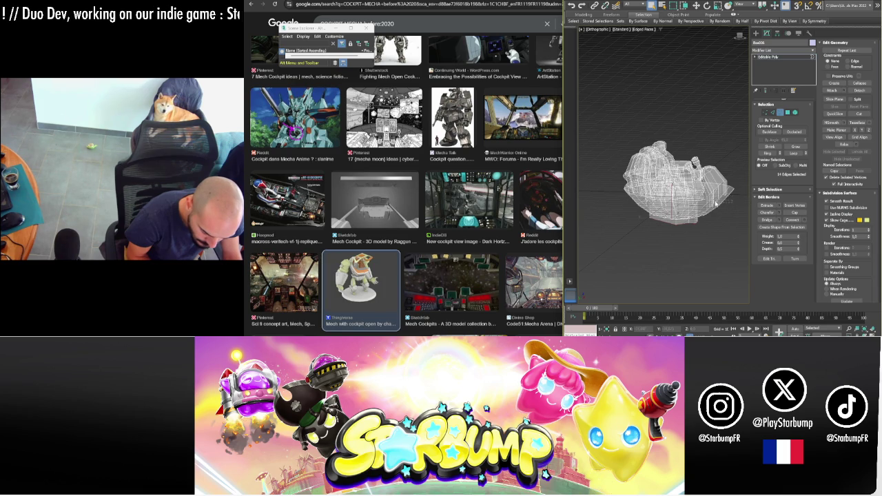
click(715, 202)
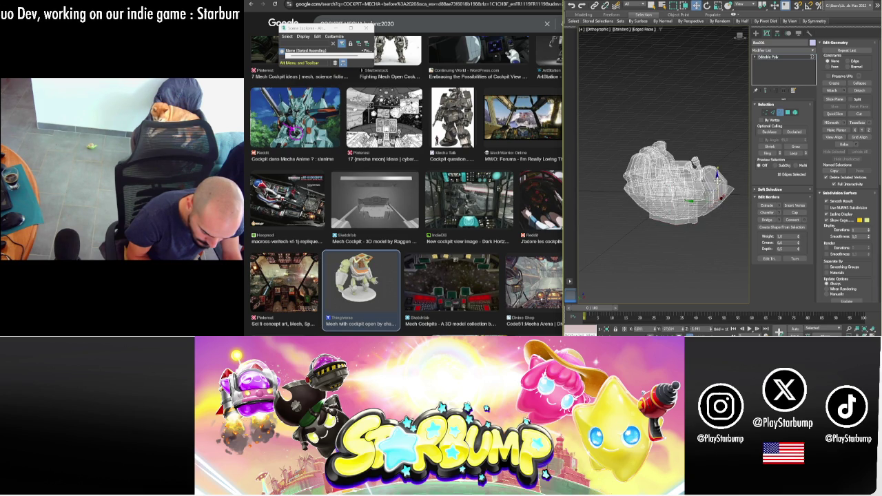
mouse_move(717, 176)
alt+middle_down()
mouse_move(696, 200)
mouse_move(717, 185)
alt+middle_up()
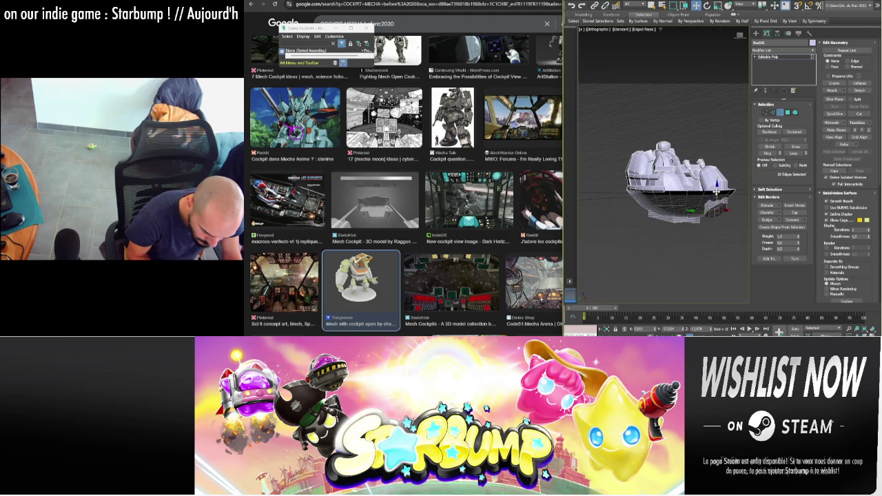
mouse_move(717, 181)
alt+middle_down()
mouse_move(696, 191)
mouse_move(753, 186)
alt+middle_up()
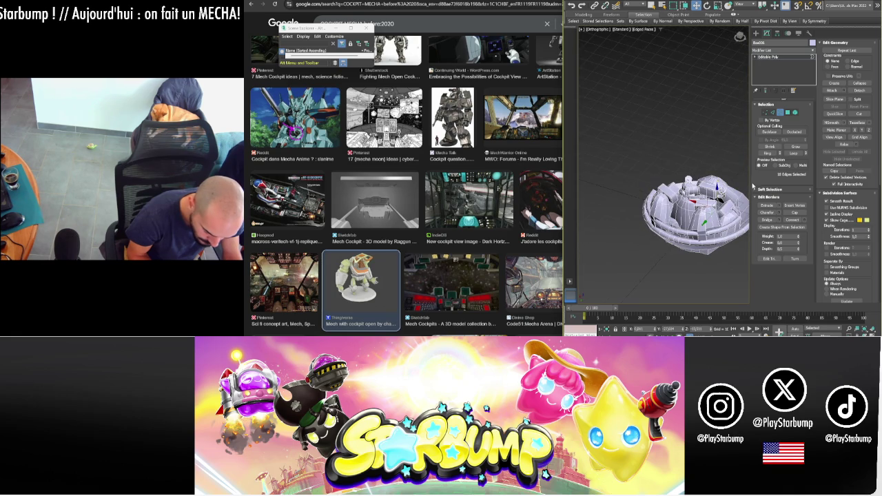
mouse_move(696, 206)
alt+middle_down()
mouse_move(682, 190)
mouse_move(689, 207)
alt+middle_up()
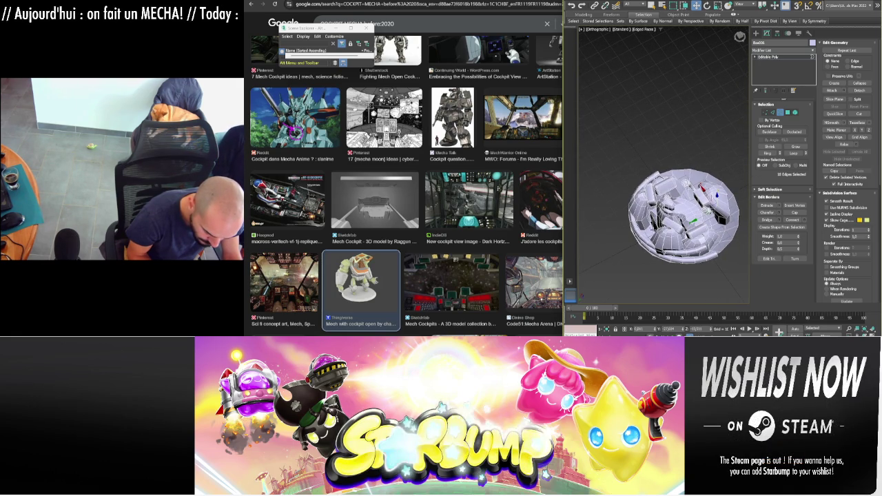
alt+middle_drag(683, 214, 710, 208)
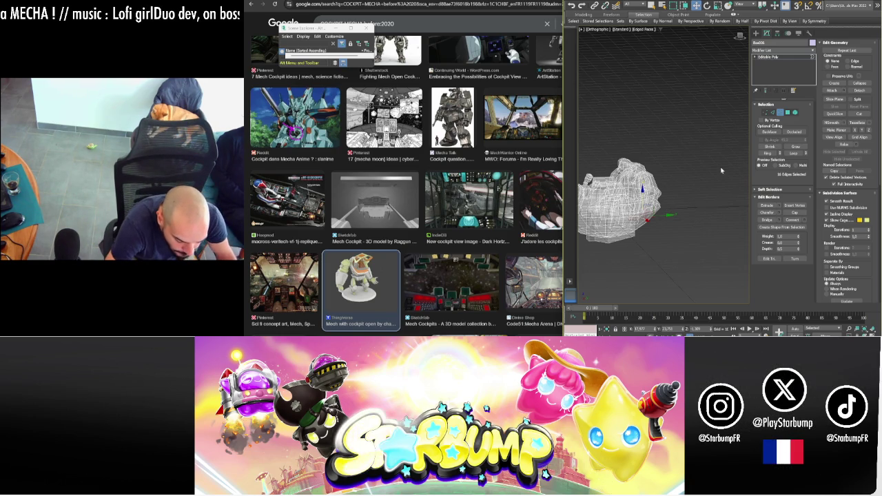
click(688, 153)
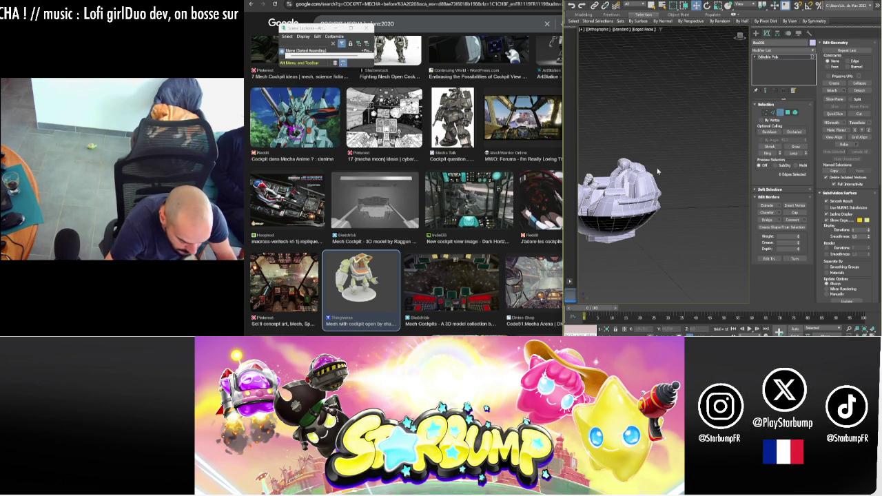
- Add a new Unwrap UVW modifier ('unw') to the pod and open its UV editor maximized with panels hidden
alt+middle_drag(604, 219, 648, 222)
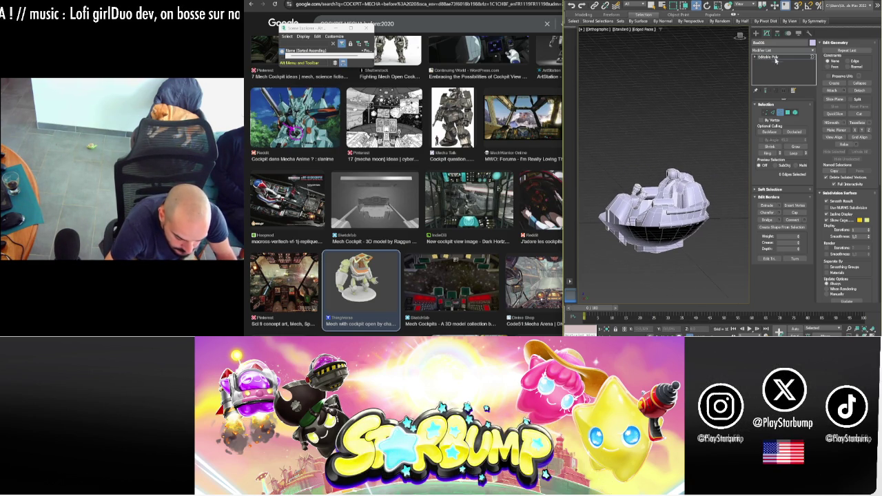
click(782, 111)
click(757, 51)
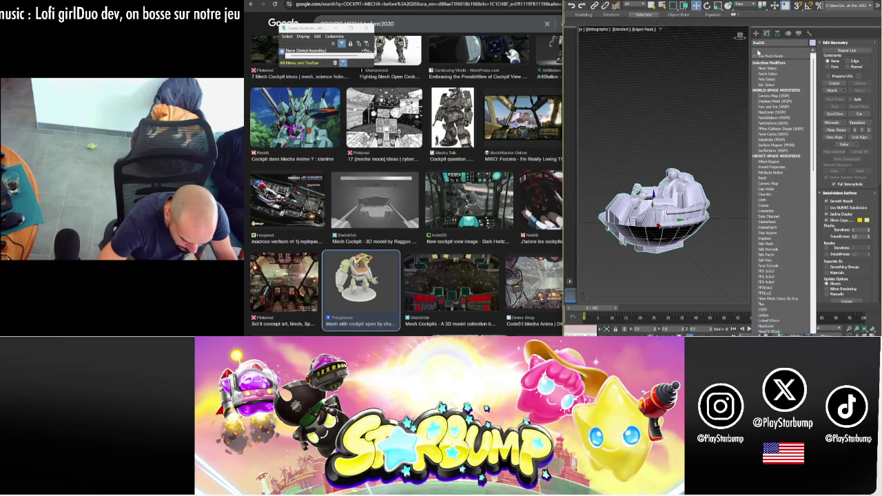
text(unw)
key(Return)
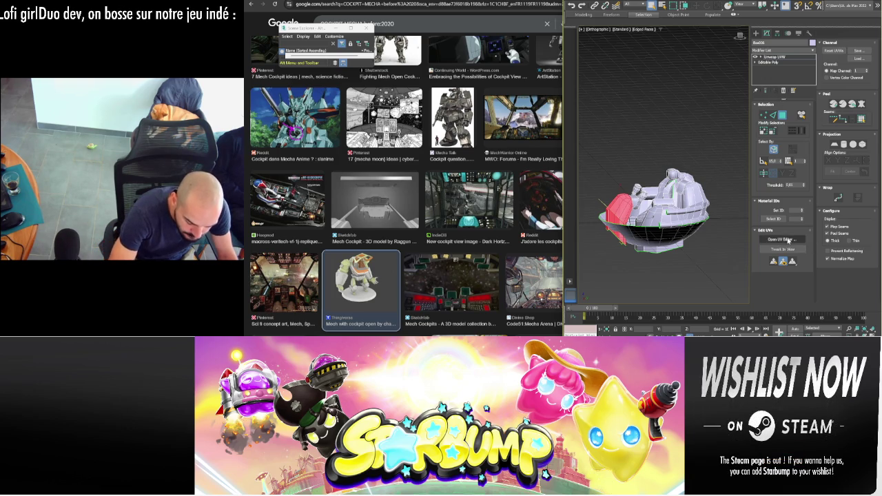
click(789, 239)
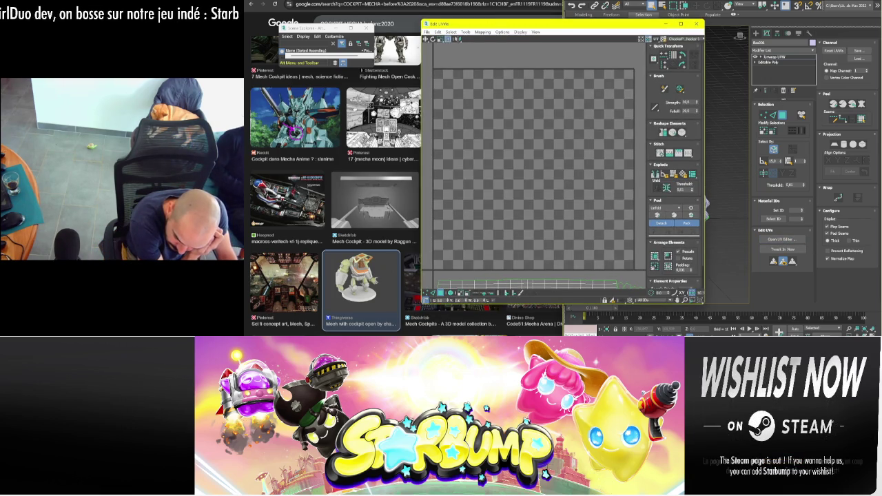
double_click(499, 24)
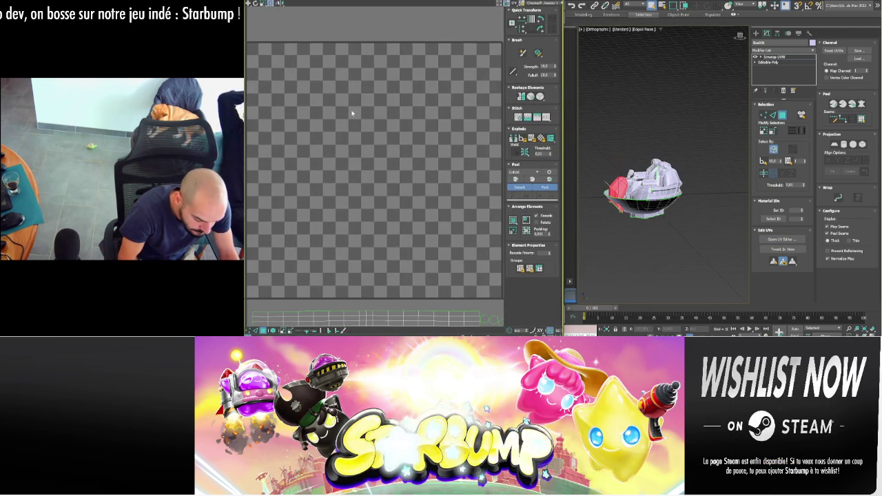
key(ctrl+x)
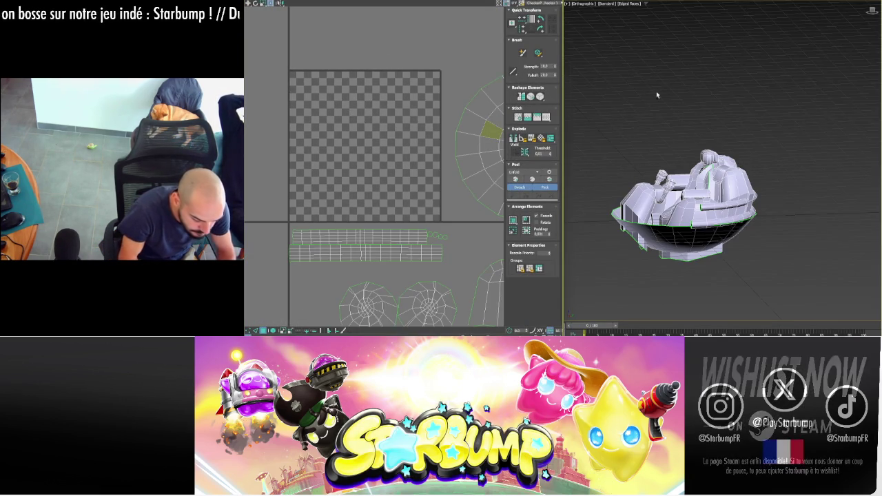
- Frame all UV shells and move the cockpit seat island lower and to the right
scroll(320, 100, down, 2)
middle_drag(321, 100, 493, 141)
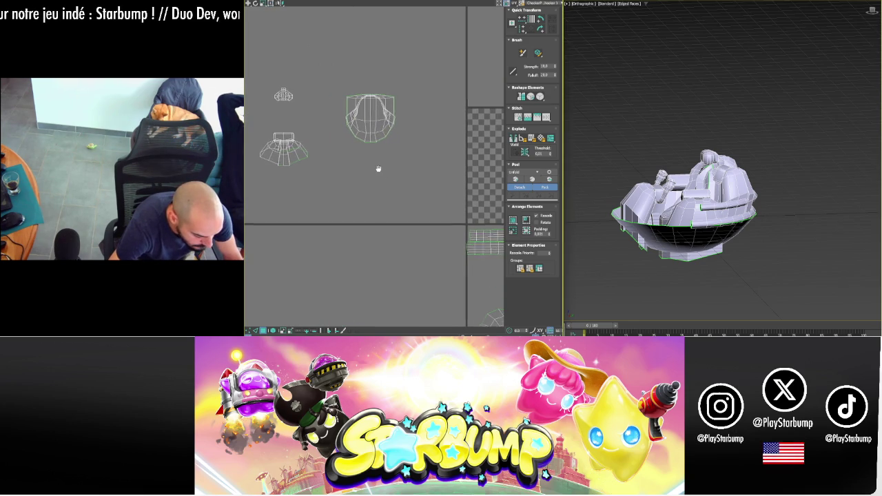
middle_drag(381, 170, 389, 176)
click(381, 126)
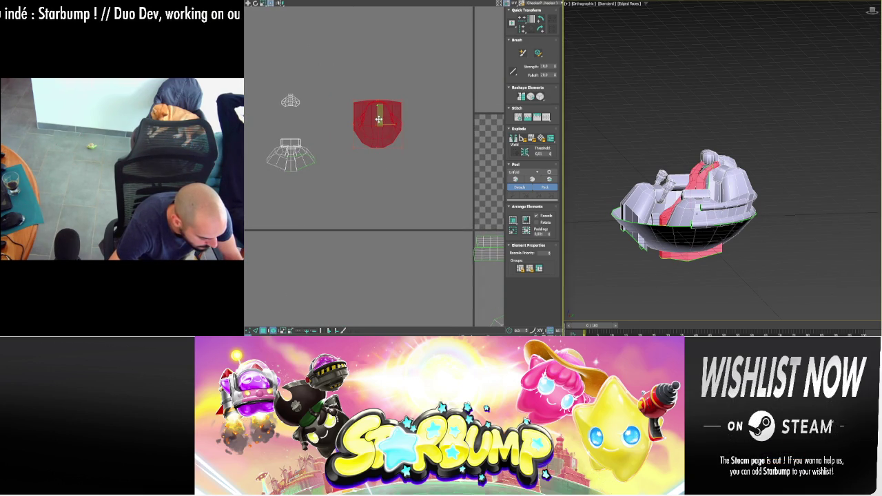
drag(379, 121, 396, 161)
- Select a small patch of faces at the pod's front in the viewport
key(z)
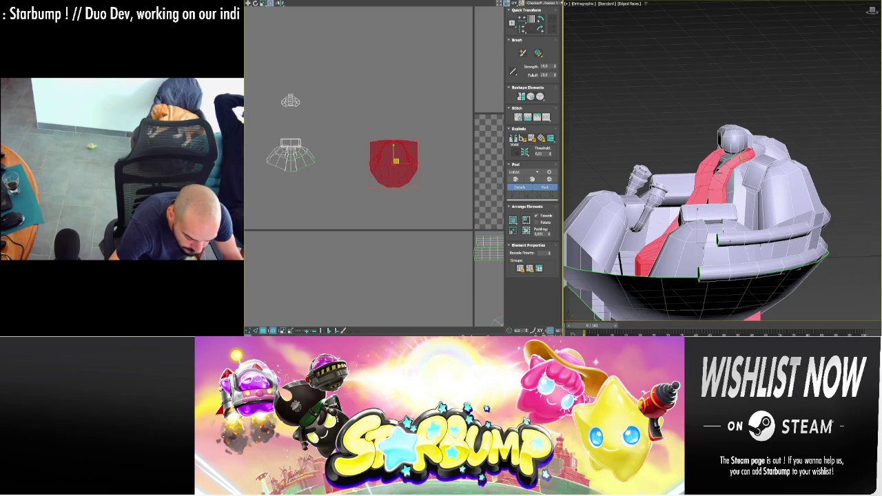
alt+middle_drag(716, 207, 717, 248)
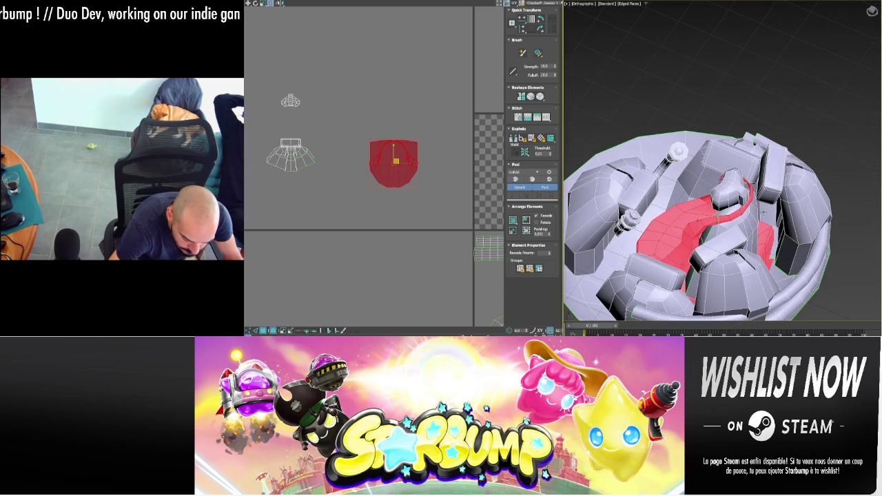
alt+middle_drag(739, 210, 753, 207)
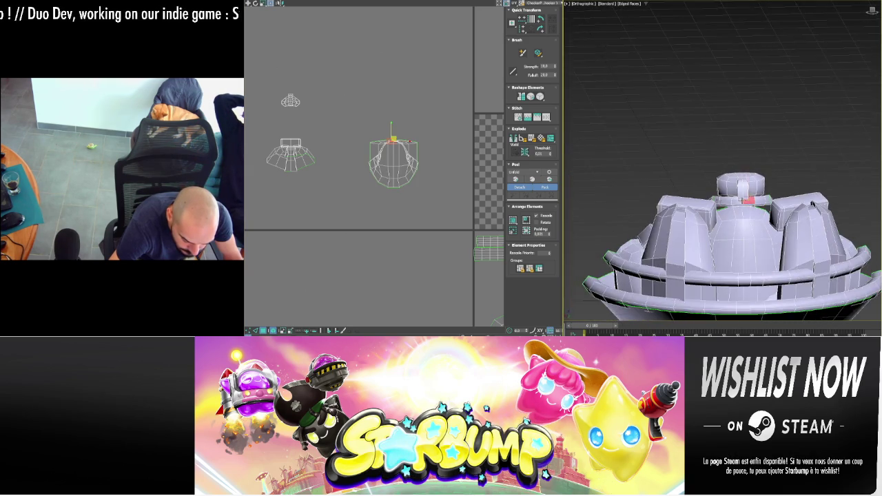
scroll(753, 207, up, 3)
click(737, 201)
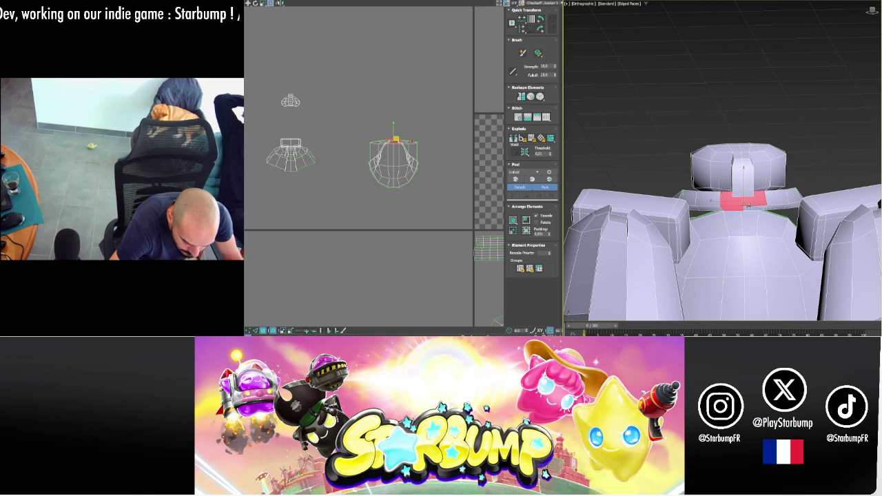
shift+click(741, 201)
click(751, 206)
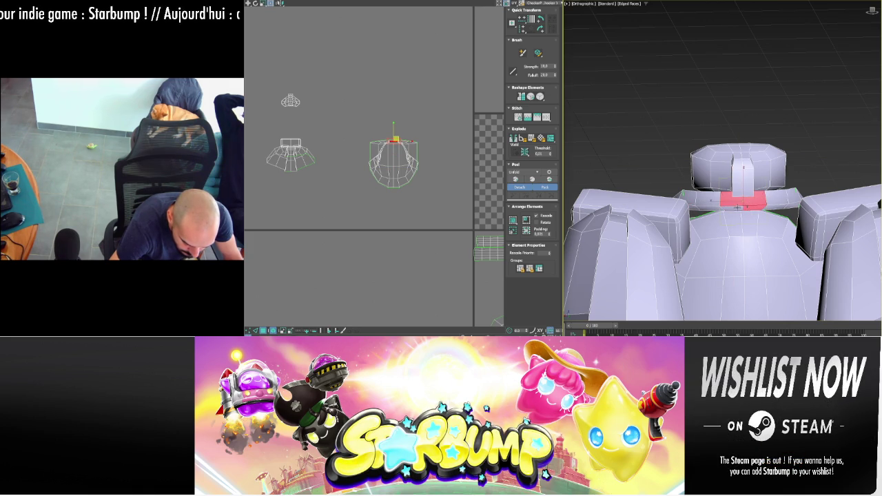
alt+middle_drag(689, 165, 713, 156)
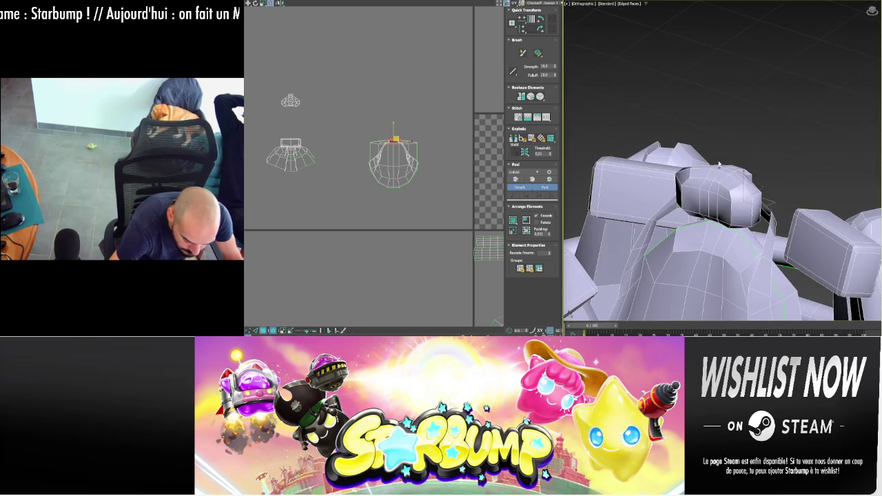
scroll(712, 156, down, 5)
mouse_move(713, 156)
alt+middle_down()
mouse_move(695, 102)
mouse_move(671, 116)
alt+middle_up()
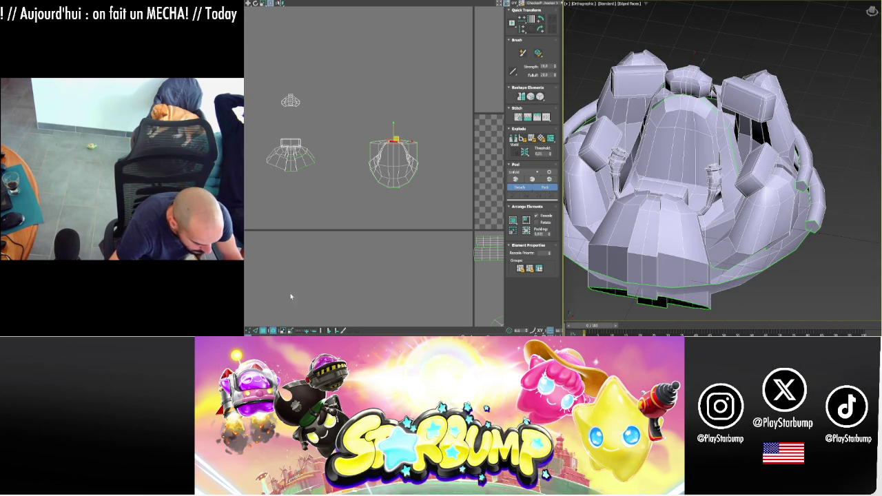
- Grow the face selection into larger shoulder strap strips
middle_drag(292, 262, 283, 328)
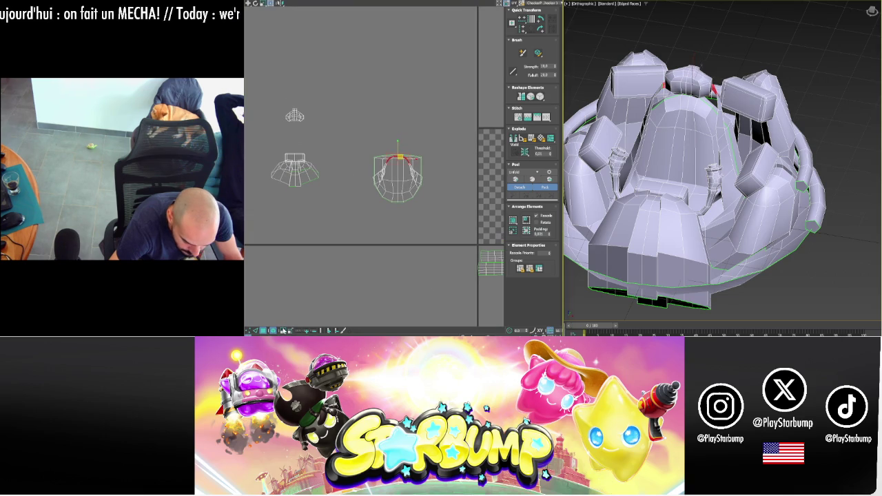
click(283, 331)
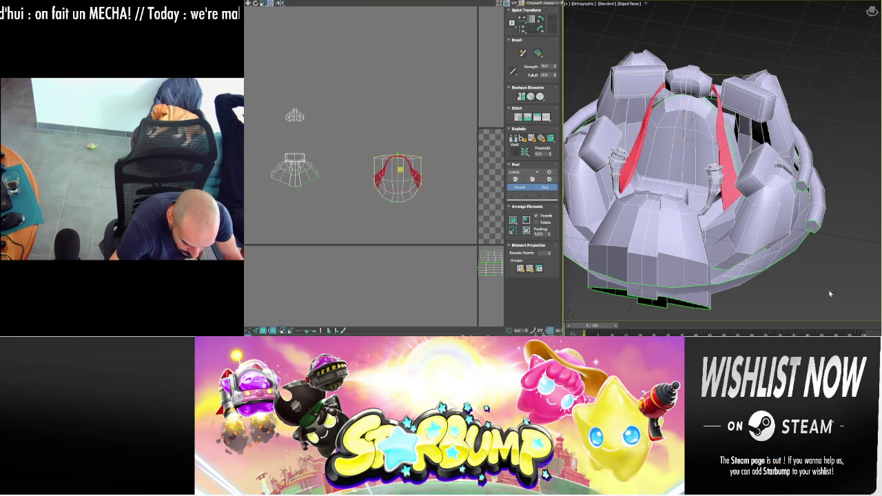
alt+middle_drag(672, 222, 683, 179)
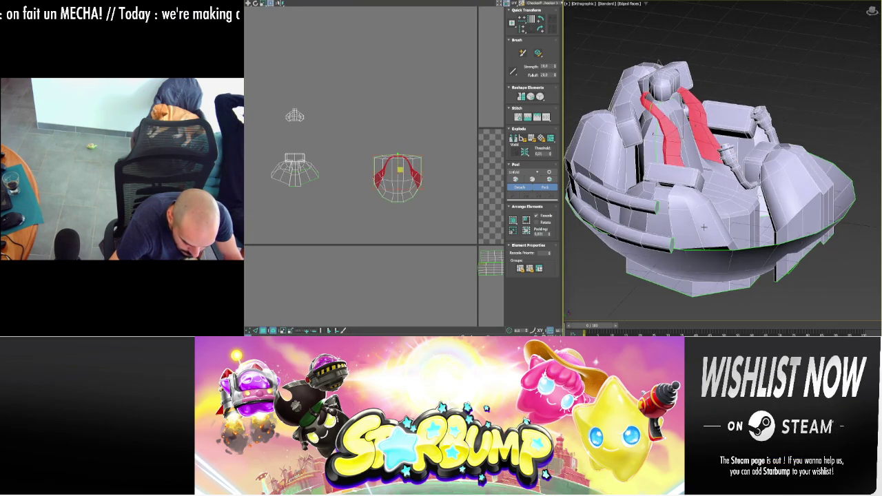
middle_drag(281, 264, 288, 311)
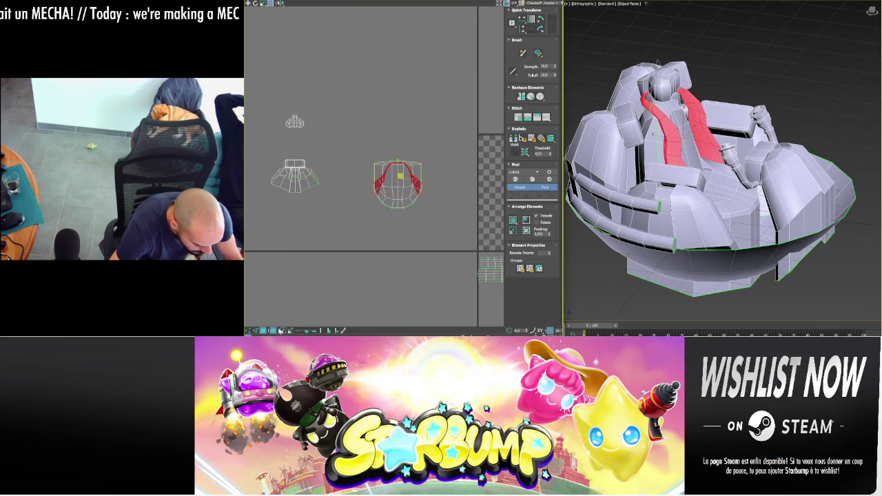
click(282, 332)
mouse_move(772, 253)
alt+middle_down()
mouse_move(847, 240)
mouse_move(813, 207)
alt+middle_up()
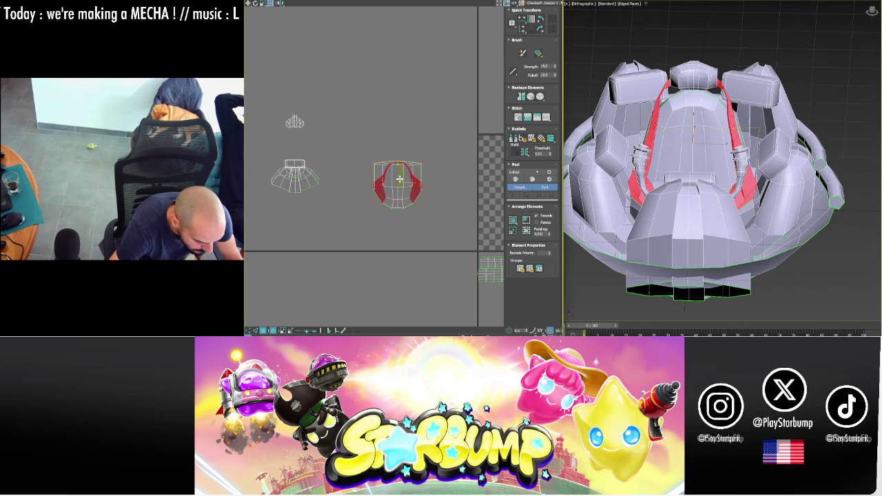
- Move the red strap island higher, the chest island onto the tile, and the left island right
drag(400, 180, 408, 146)
click(438, 191)
click(407, 185)
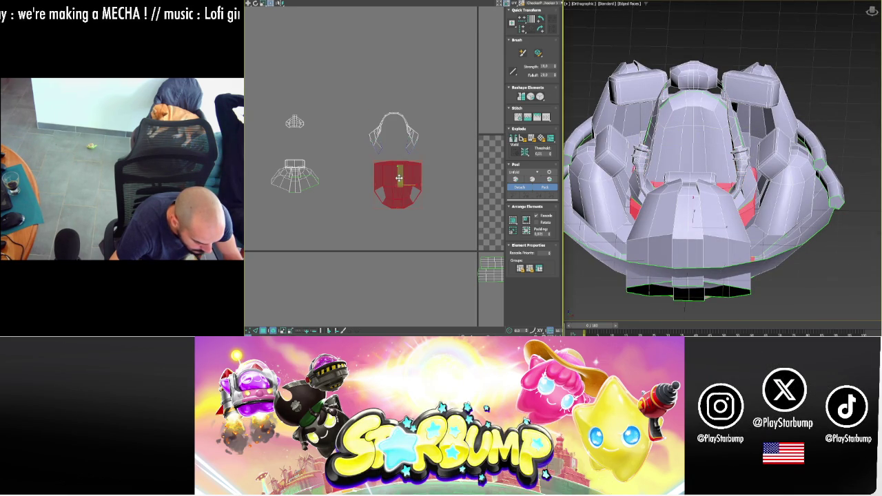
middle_drag(482, 180, 452, 170)
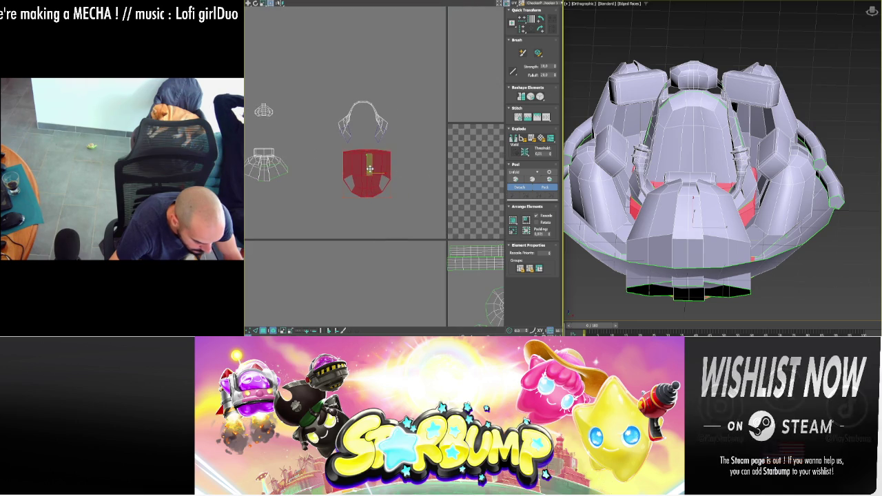
drag(367, 174, 465, 179)
click(268, 166)
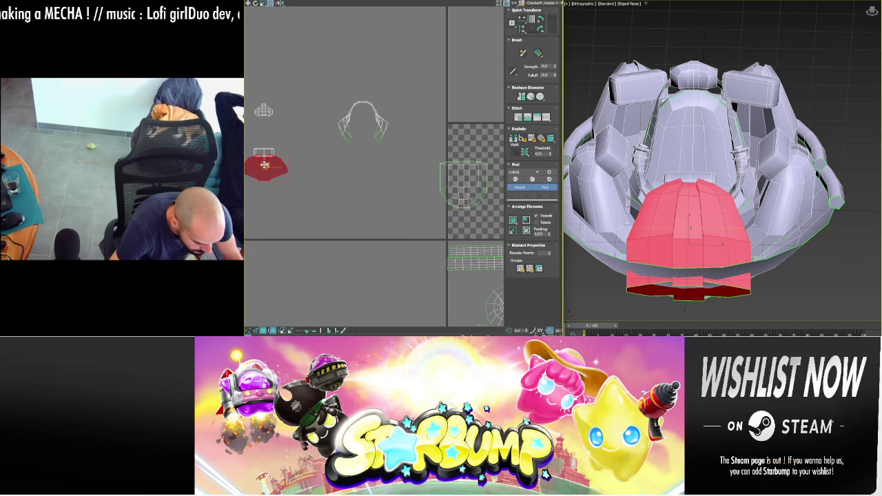
mouse_move(279, 176)
mouse_down()
mouse_move(422, 201)
mouse_move(479, 230)
mouse_up()
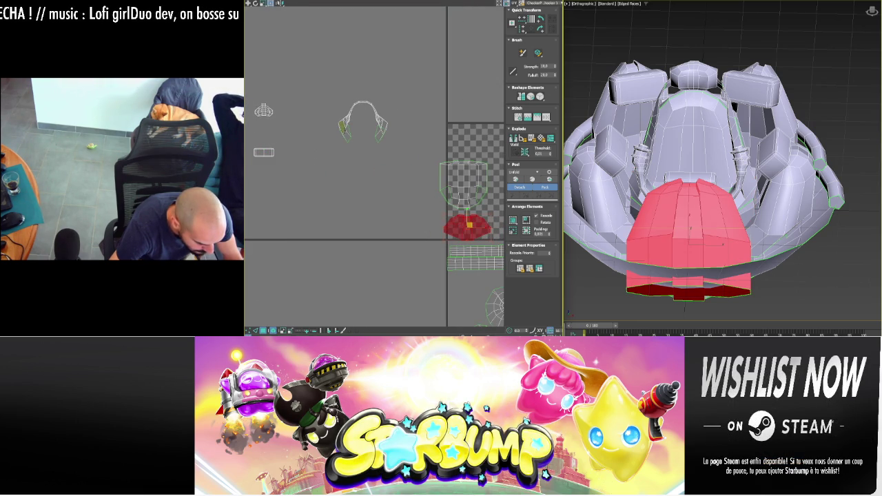
- Nudge the headphone-shaped strap island left and recentre the UV view on the tile
click(348, 118)
drag(348, 119, 333, 119)
mouse_move(445, 101)
middle_down()
mouse_move(330, 97)
mouse_move(384, 134)
mouse_move(256, 114)
mouse_move(424, 106)
middle_up()
scroll(330, 96, down, 2)
scroll(424, 106, down, 1)
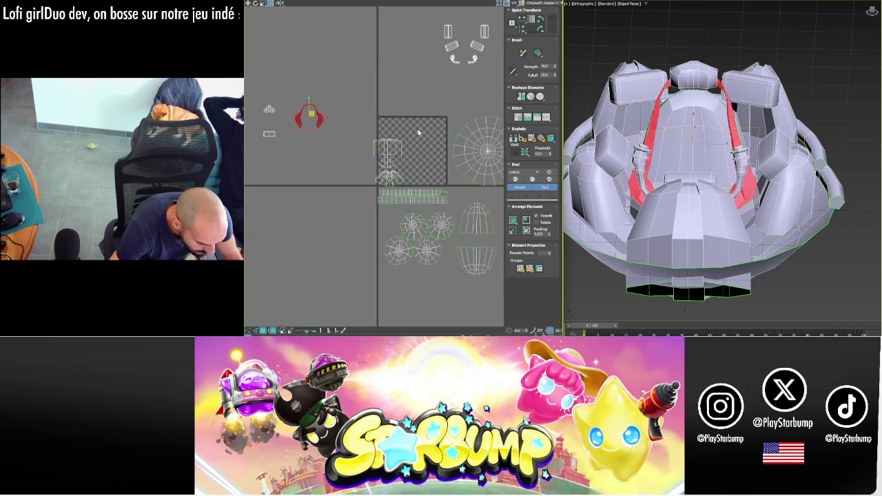
middle_drag(336, 155, 315, 152)
mouse_move(440, 193)
middle_down()
mouse_move(380, 169)
mouse_move(414, 181)
middle_up()
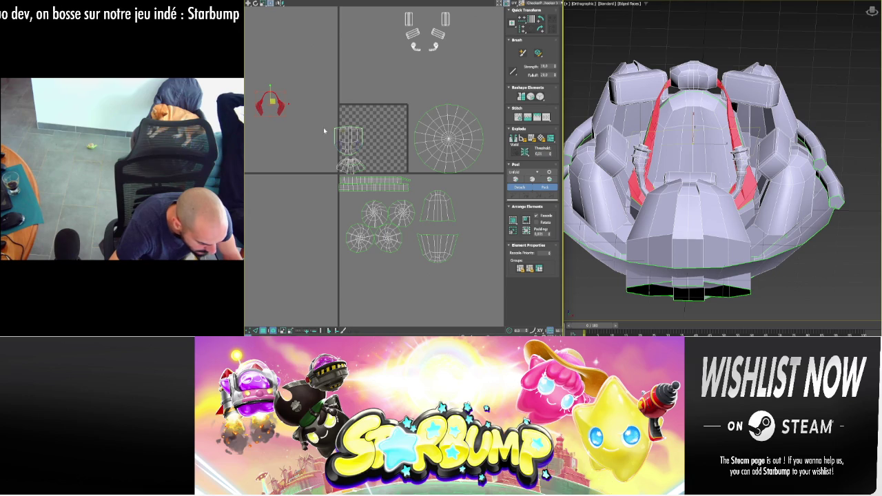
- Re-flatten the front-panel island into two circles and park it at the lower left of the tile
click(358, 164)
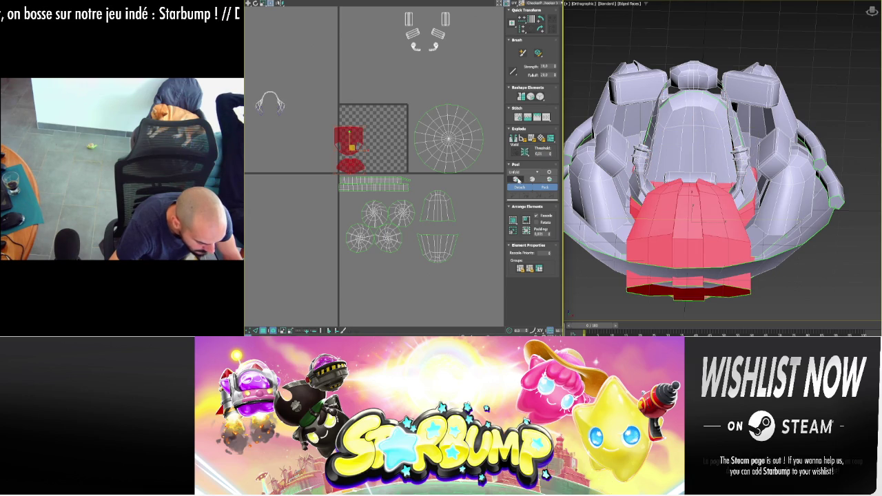
click(516, 179)
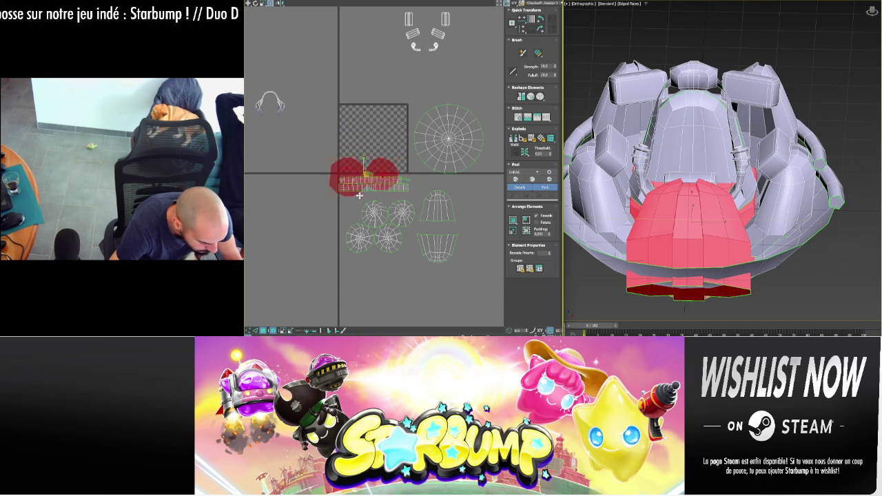
drag(364, 185, 314, 233)
click(321, 162)
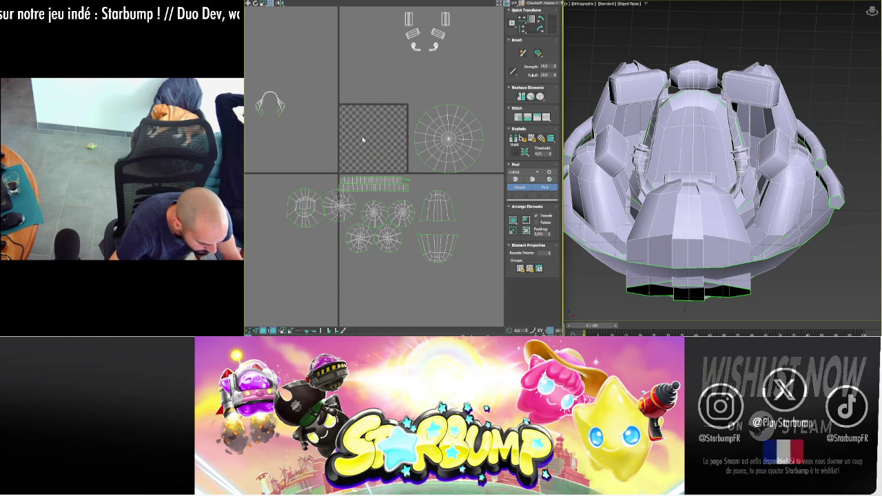
mouse_move(358, 138)
middle_down()
mouse_move(396, 180)
mouse_move(483, 167)
middle_up()
- Move the small UV island to the upper right and select the top cap's island
click(336, 164)
drag(335, 164, 499, 78)
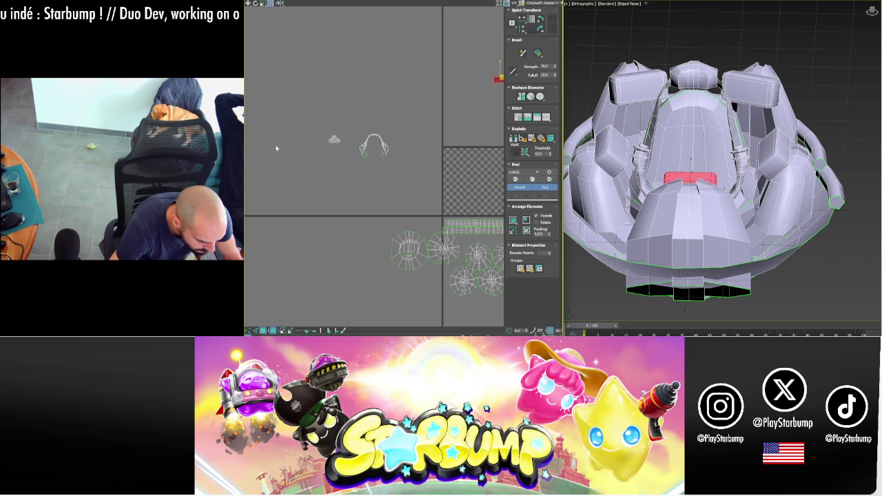
click(335, 139)
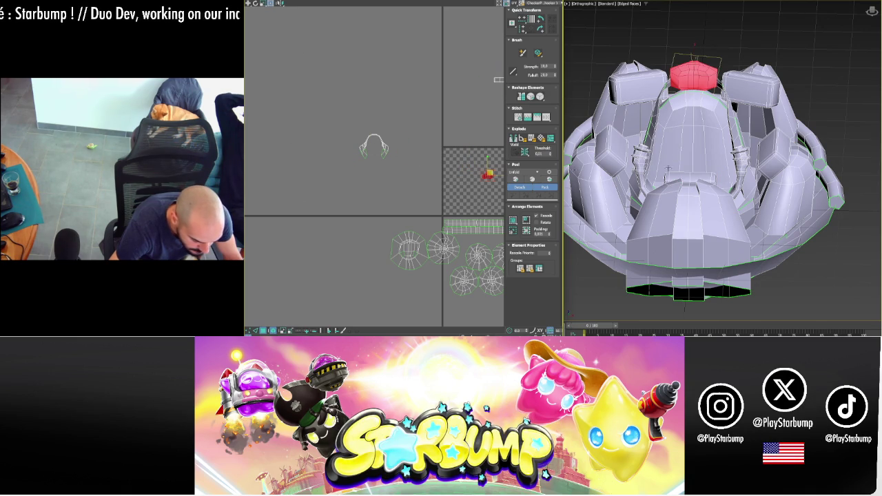
- Select a single small face on the top cap and switch the model display to see-through
scroll(742, 91, up, 5)
alt+middle_drag(742, 91, 725, 93)
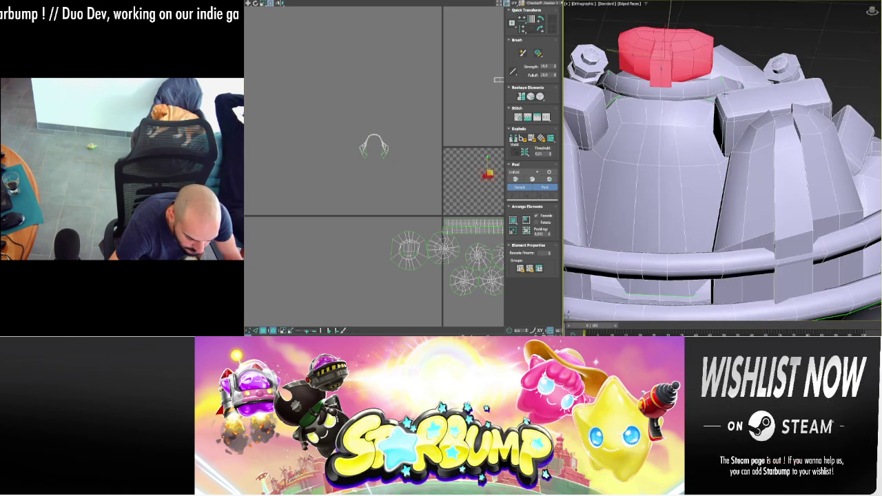
alt+click(670, 49)
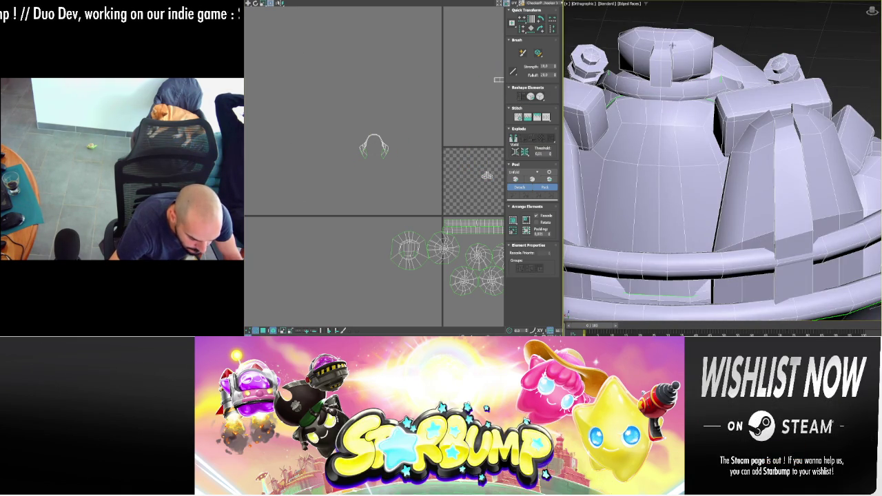
click(678, 41)
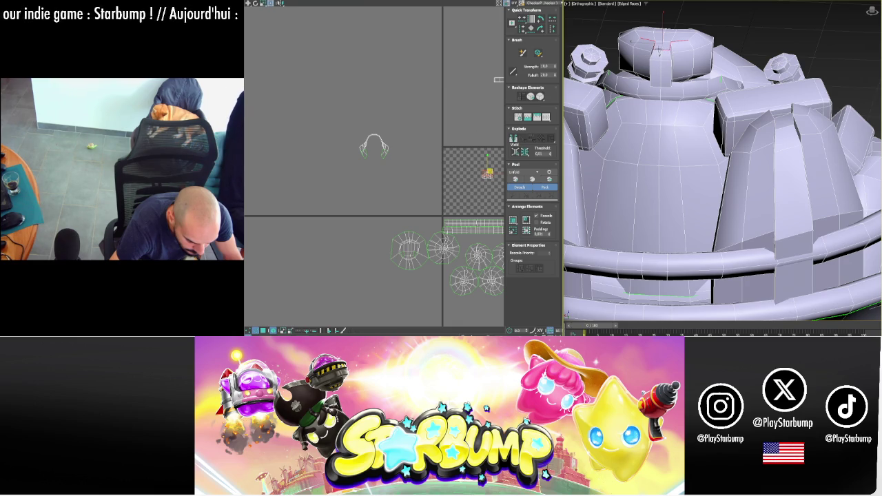
click(488, 175)
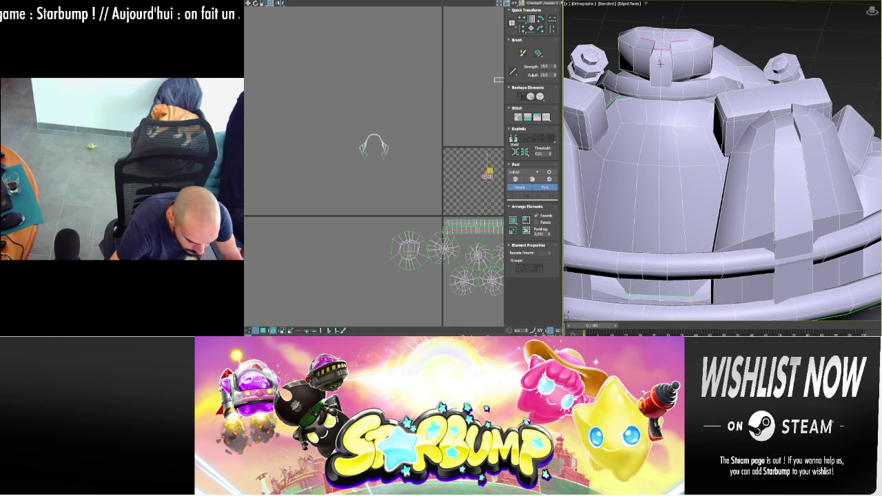
mouse_move(661, 63)
alt+middle_down()
mouse_move(696, 60)
mouse_move(670, 77)
alt+middle_up()
key(alt+x)
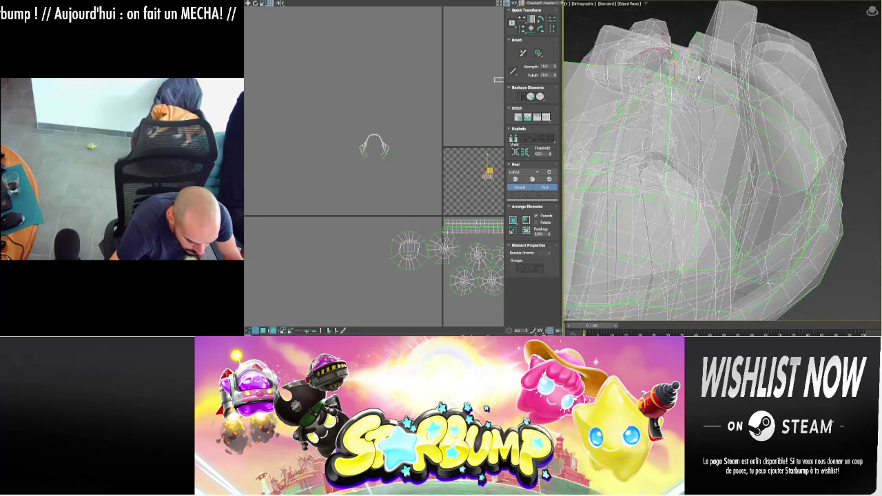
- Add another edge to the seam across the see-through head's top cap, orbiting to inspect it
scroll(670, 78, up, 5)
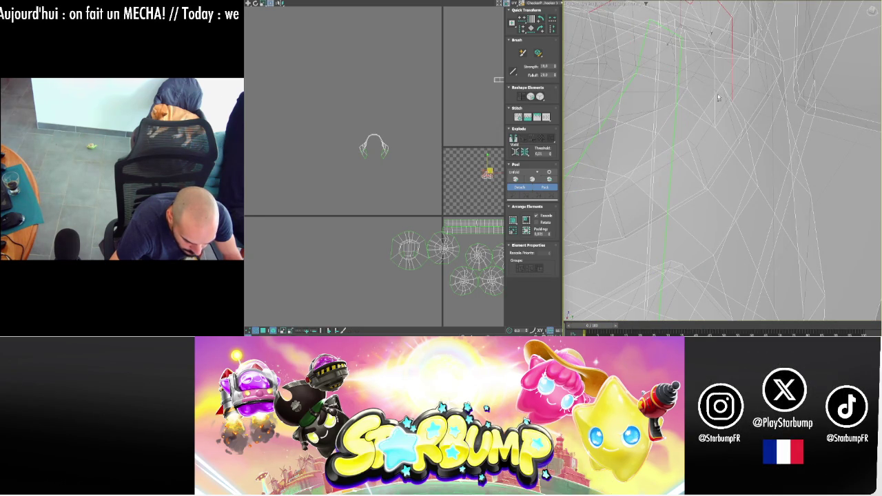
alt+middle_drag(719, 98, 733, 79)
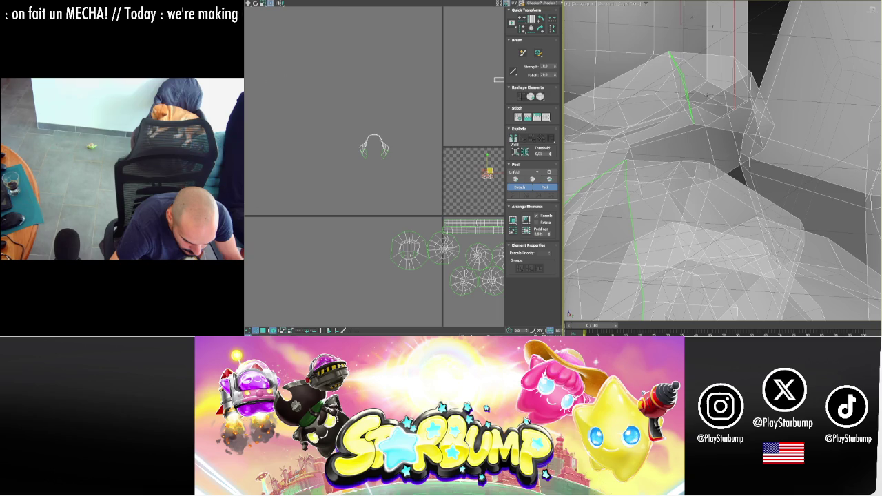
mouse_move(707, 96)
alt+middle_down()
mouse_move(690, 66)
mouse_move(719, 118)
mouse_move(759, 97)
alt+middle_up()
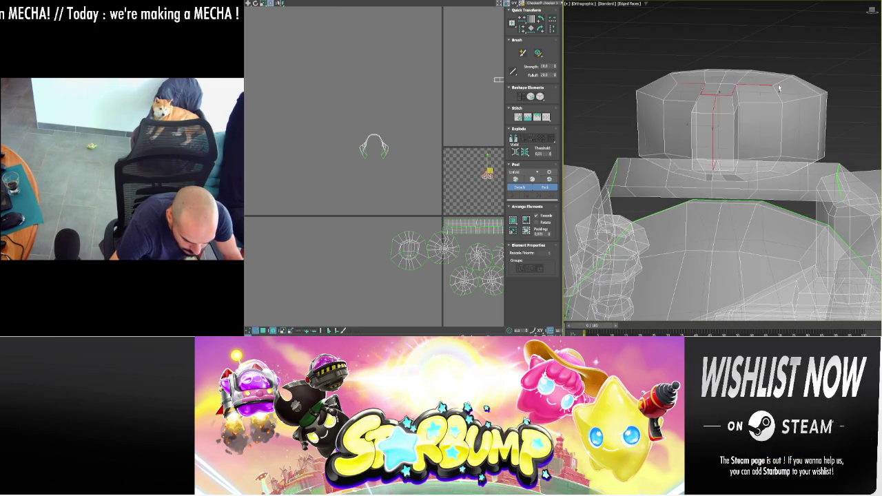
ctrl+click(696, 80)
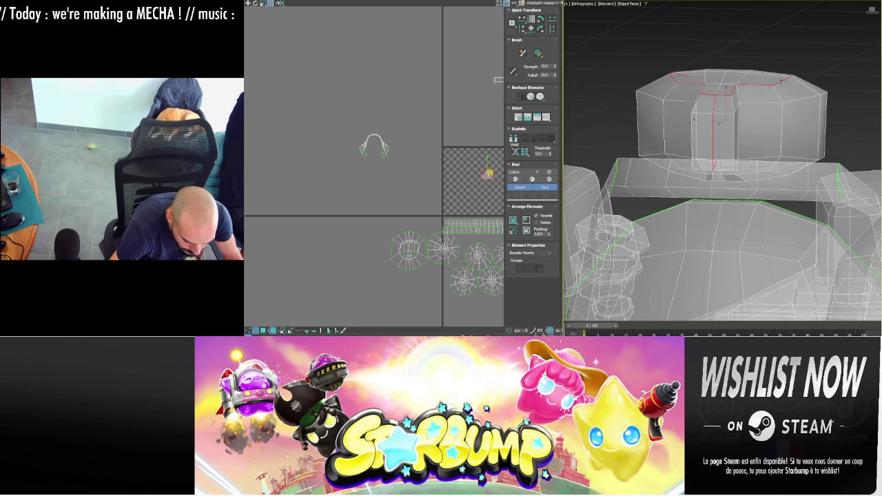
alt+middle_drag(780, 81, 793, 112)
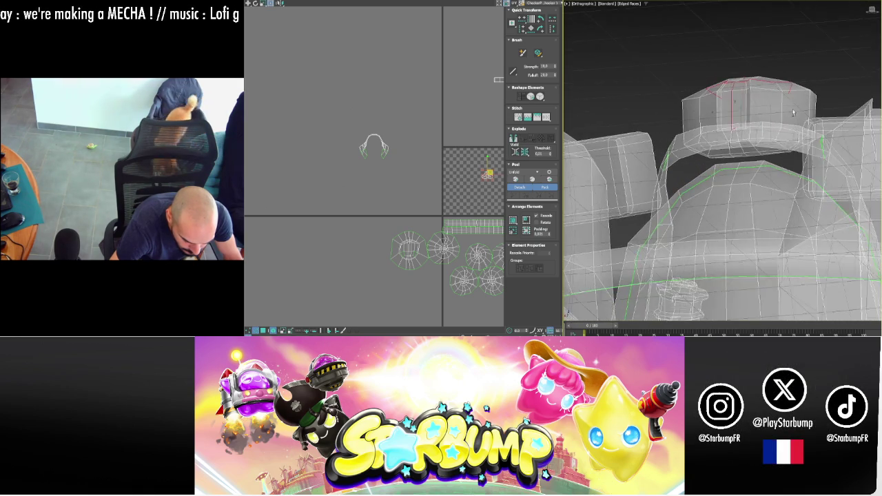
scroll(793, 113, up, 2)
scroll(735, 135, up, 3)
alt+middle_drag(719, 135, 728, 141)
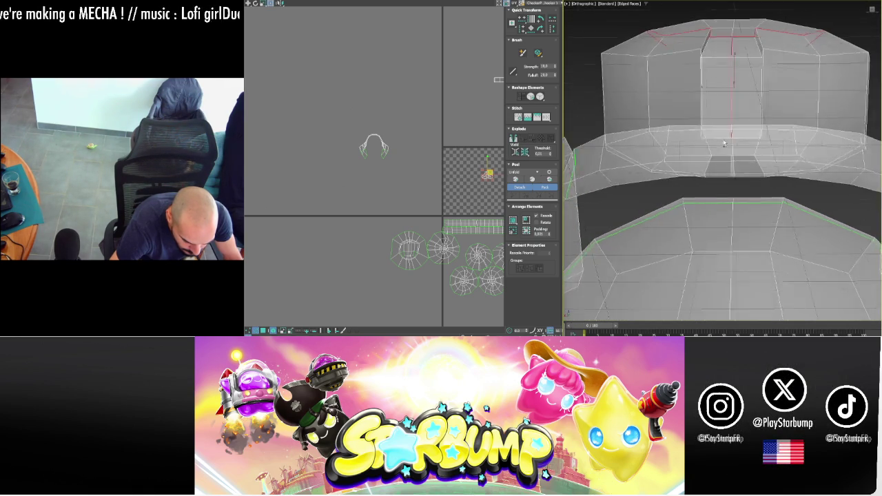